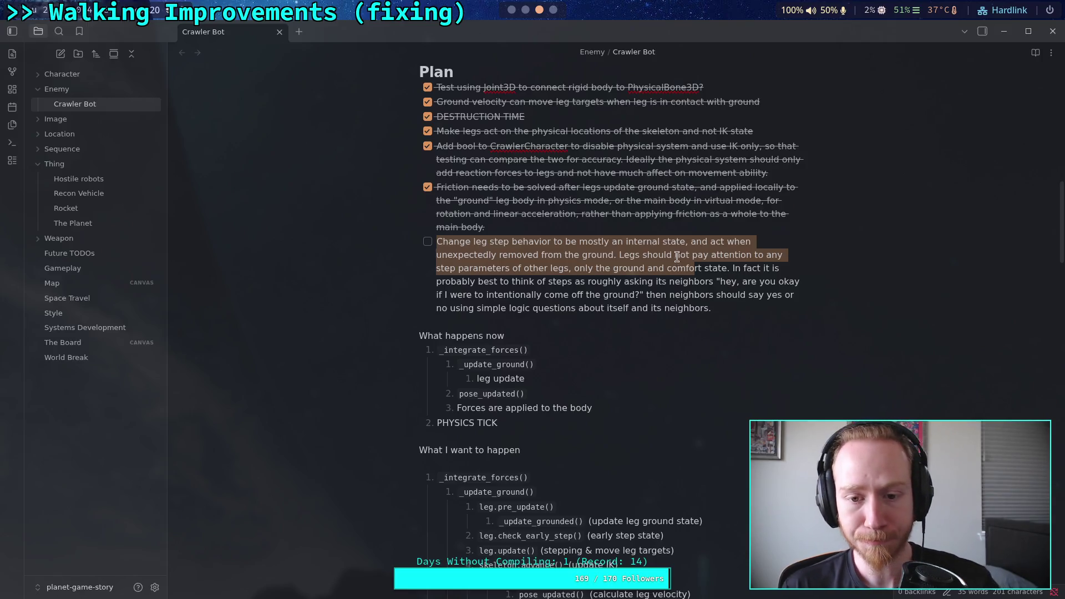
Step: Add a plain 'Goals of a leg' line below the leg step paragraph
{"action": "left_click", "coordinate": [663, 324]}
{"action": "scroll", "coordinate": [601, 361], "scroll_direction": "down", "scroll_amount": 5}
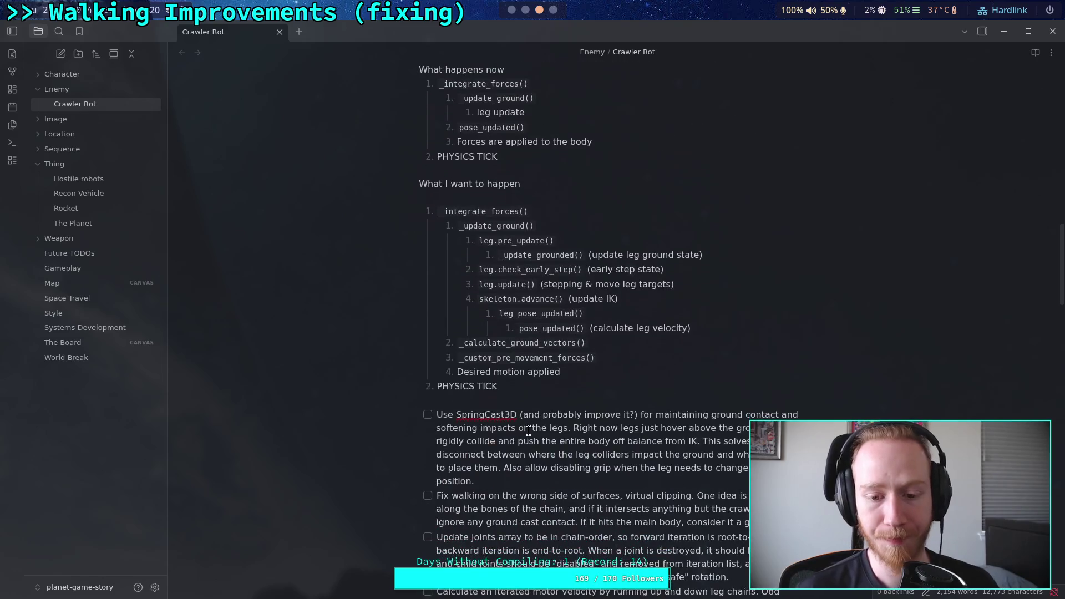
{"action": "scroll", "coordinate": [539, 397], "scroll_direction": "up", "scroll_amount": 5}
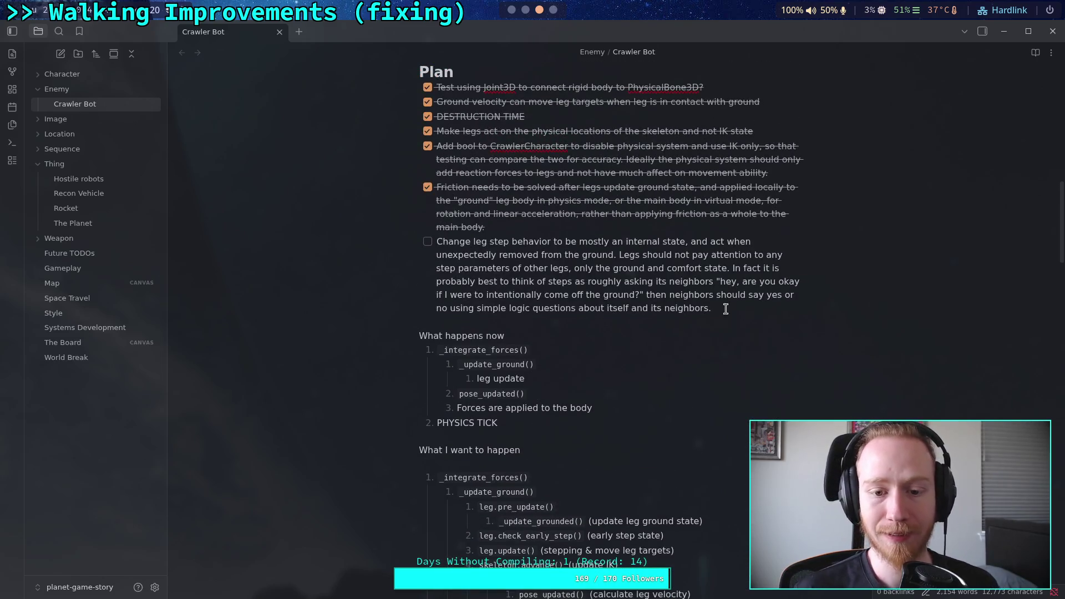
{"action": "scroll", "coordinate": [745, 322], "scroll_direction": "down", "scroll_amount": 4}
{"action": "scroll", "coordinate": [740, 355], "scroll_direction": "up", "scroll_amount": 5}
{"action": "scroll", "coordinate": [733, 376], "scroll_direction": "down", "scroll_amount": 4}
{"action": "scroll", "coordinate": [739, 385], "scroll_direction": "down", "scroll_amount": 2}
{"action": "scroll", "coordinate": [735, 355], "scroll_direction": "up", "scroll_amount": 5}
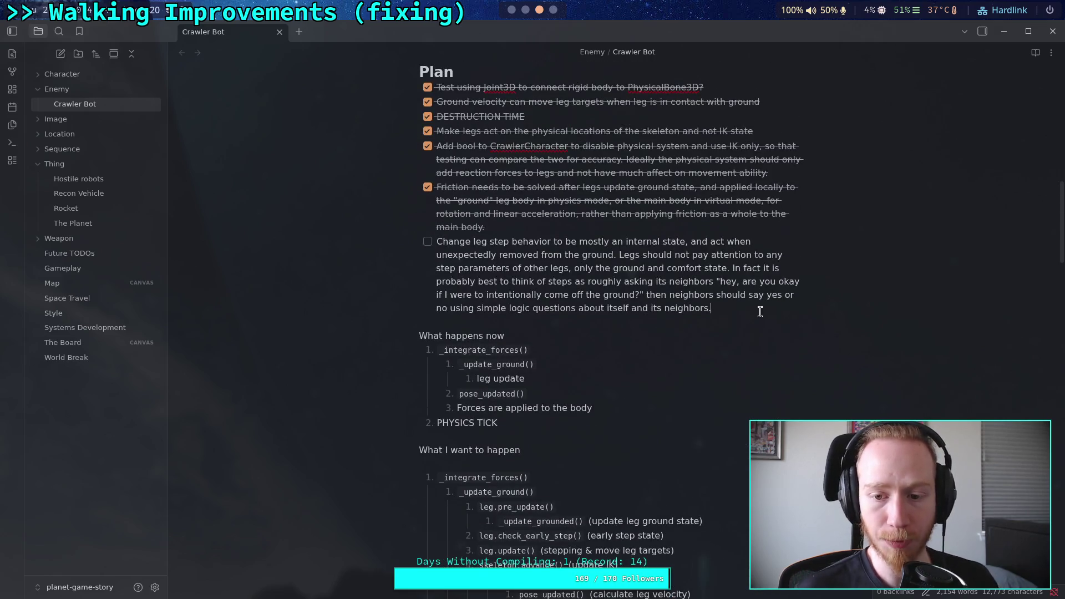
{"action": "left_click", "coordinate": [760, 312]}
{"action": "key", "text": "Return"}
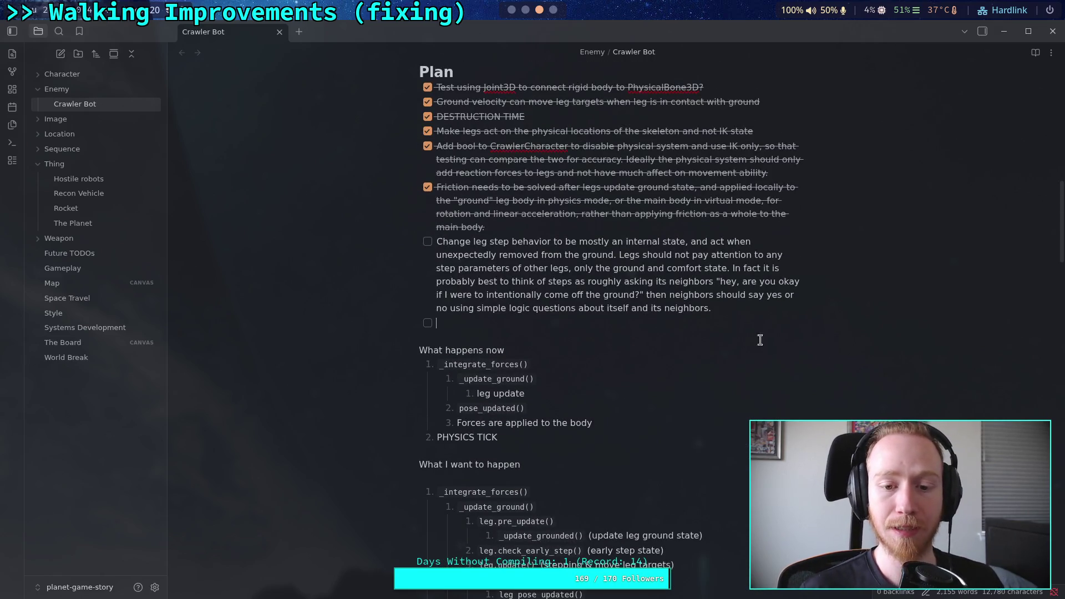
{"action": "key", "text": "Return"}
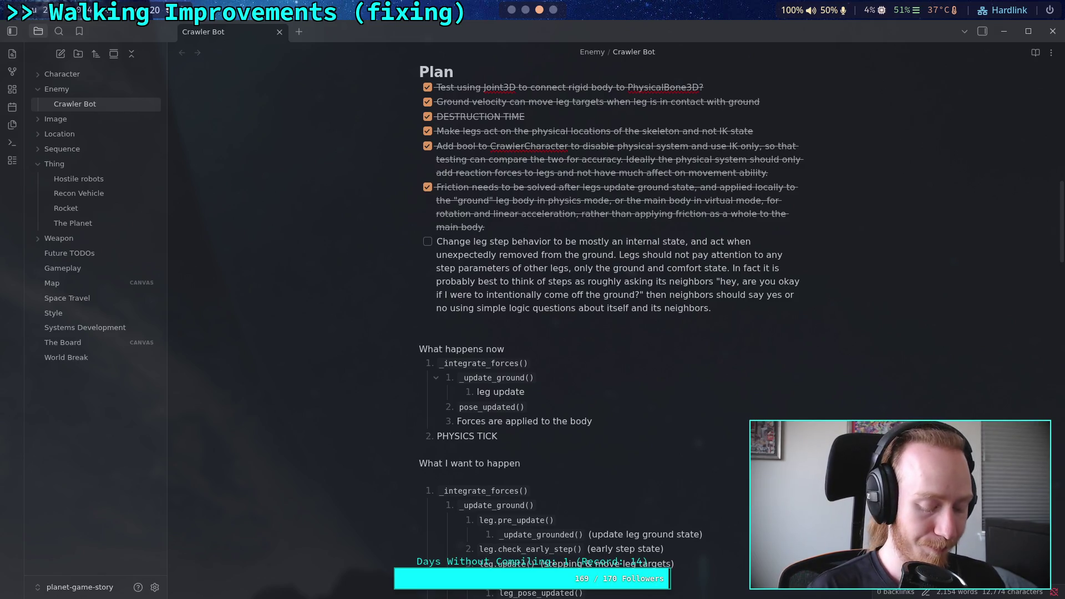
{"action": "type", "text": "G"}
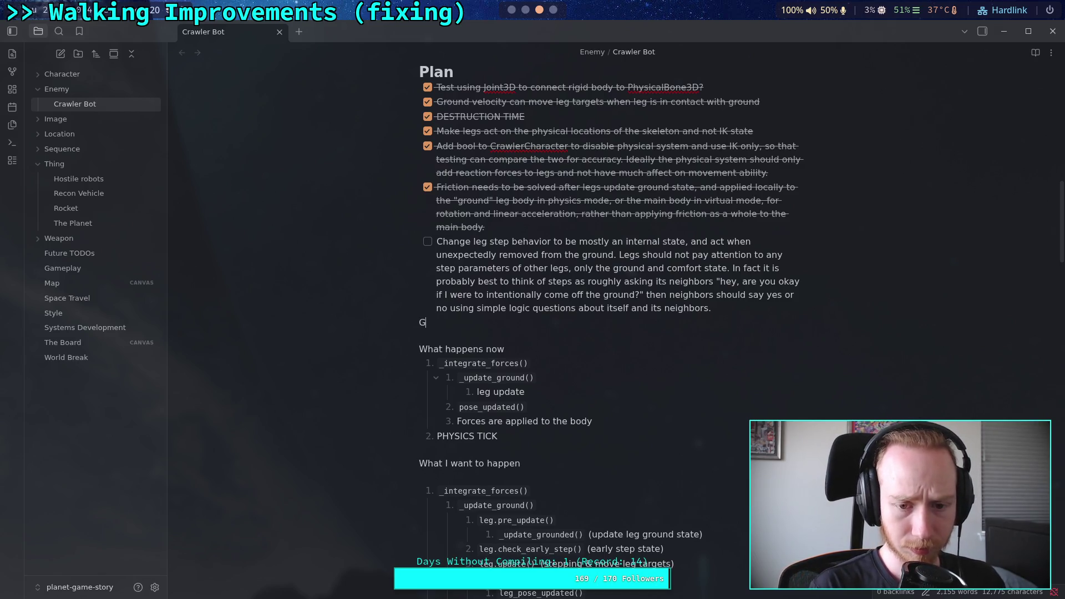
{"action": "type", "text": "oals of a leg"}
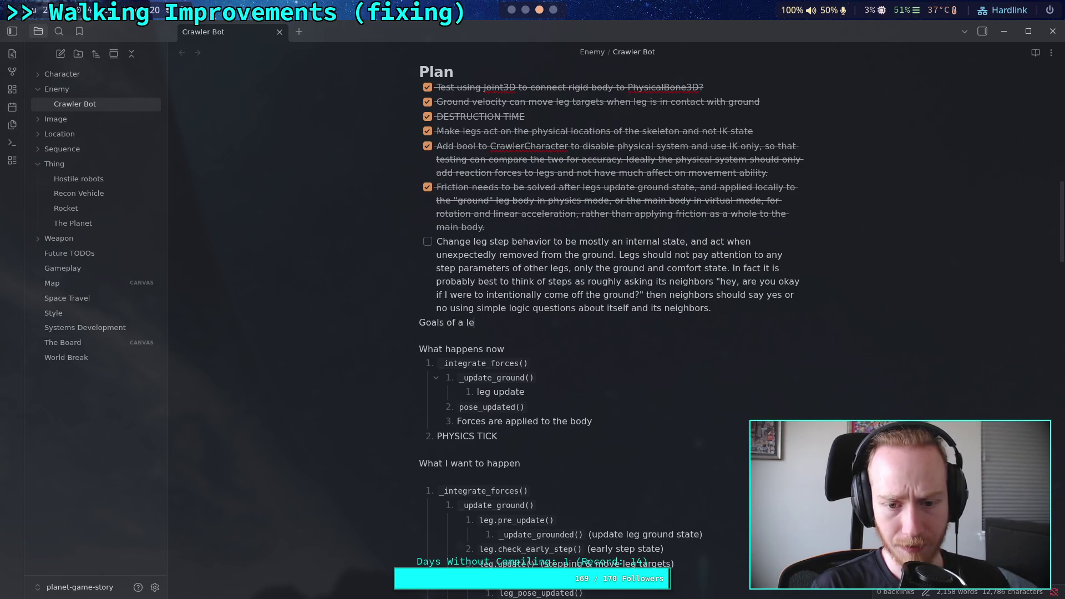
Step: Insert a blank line above 'Goals of a leg'
{"action": "key", "text": "Home"}
{"action": "key", "text": "Return"}
{"action": "key", "text": "Up"}
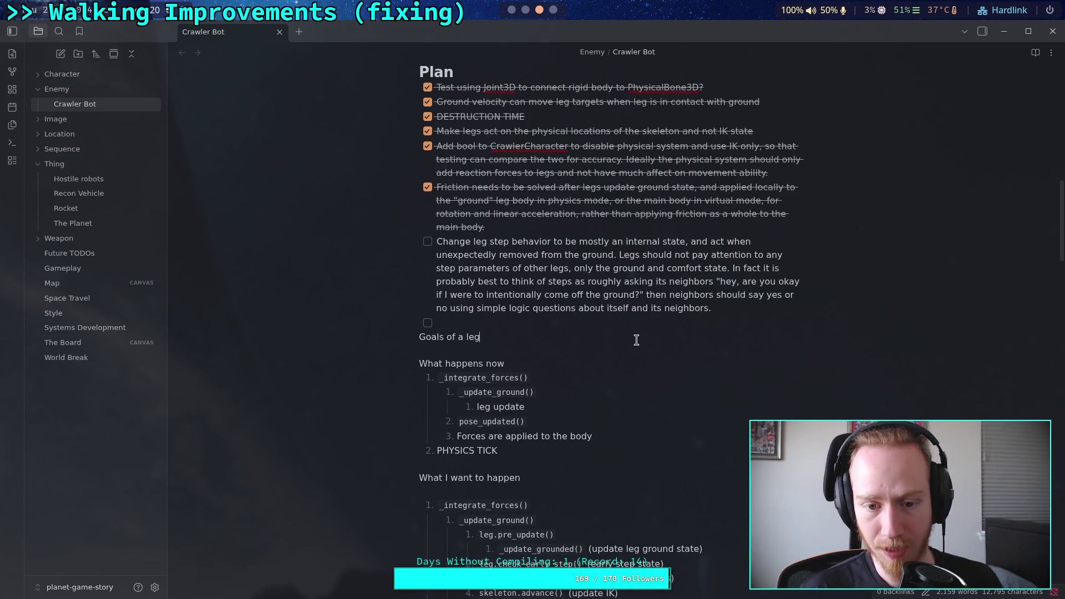
{"action": "type", "text": "- ["}
{"action": "key", "text": "BackSpace"}
{"action": "key", "text": "BackSpace"}
{"action": "key", "text": "BackSpace"}
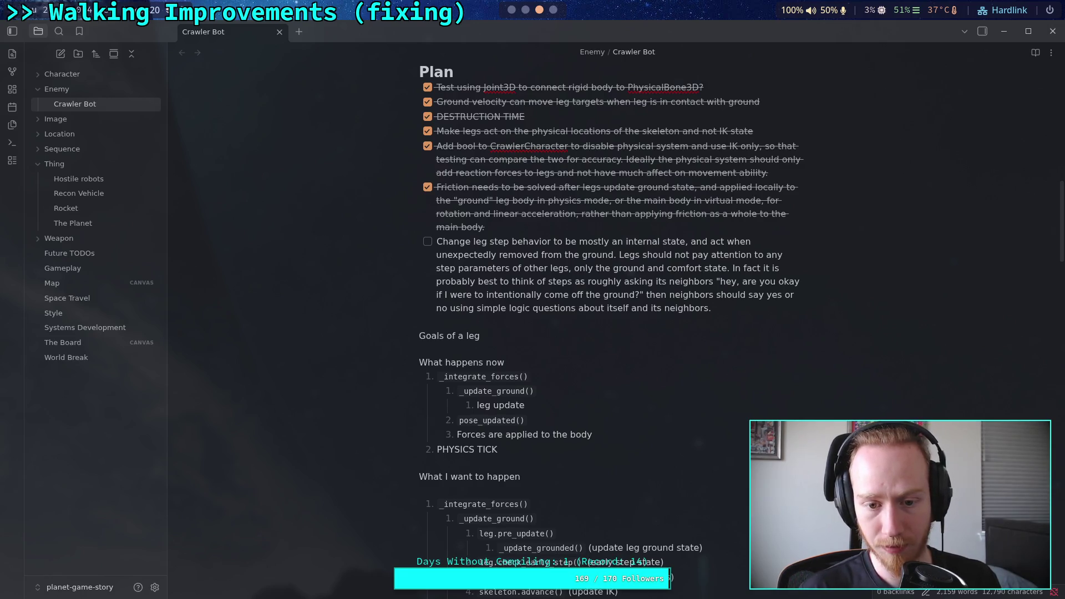
{"action": "key", "text": "Right"}
{"action": "key", "text": "Return"}
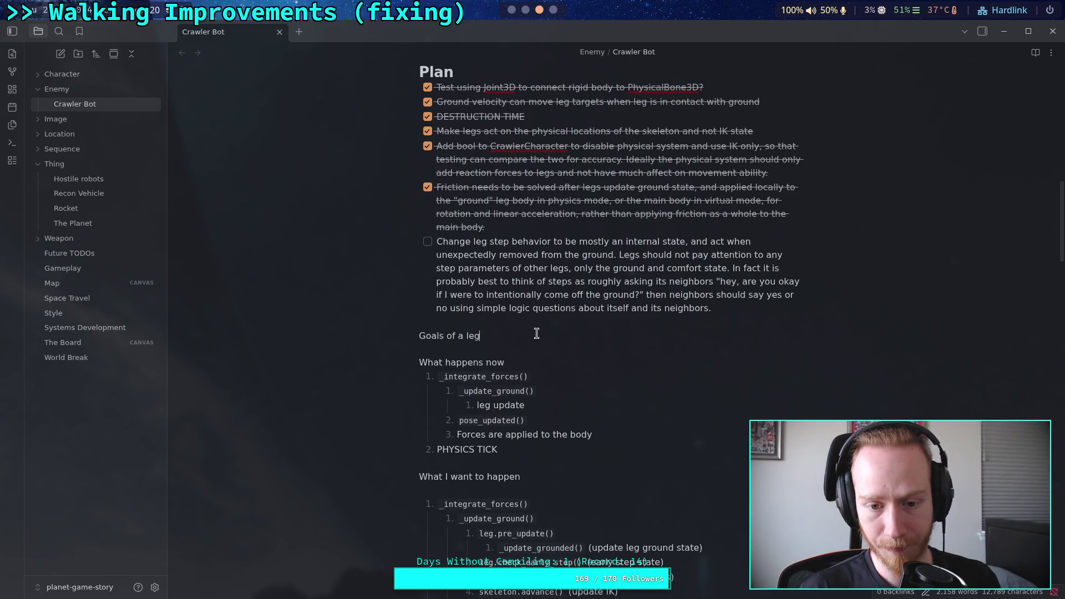
Step: List the goals '1. Stay comfortable' and '2. Stay on the ground', followed by blank lines
{"action": "left_click", "coordinate": [542, 333]}
{"action": "key", "text": "Return"}
{"action": "type", "text": "1. "}
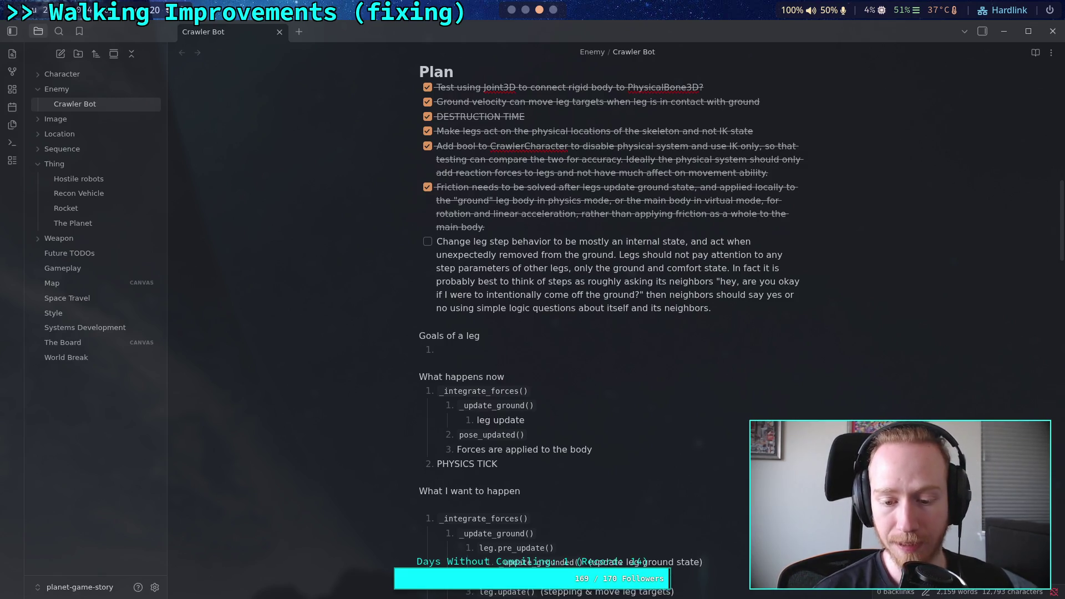
{"action": "type", "text": "Stay co"}
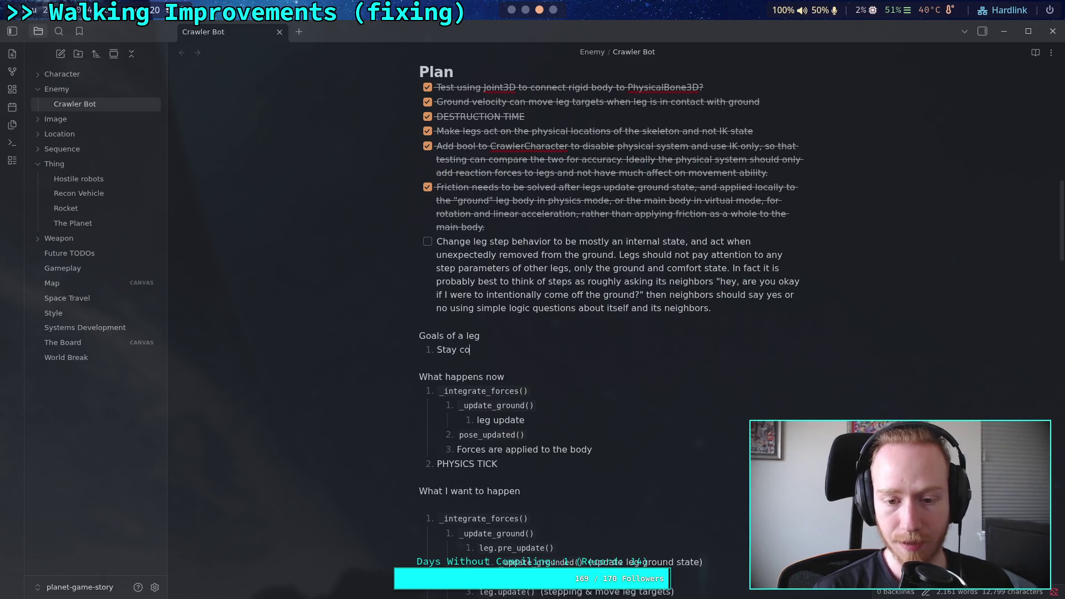
{"action": "type", "text": "mfortable"}
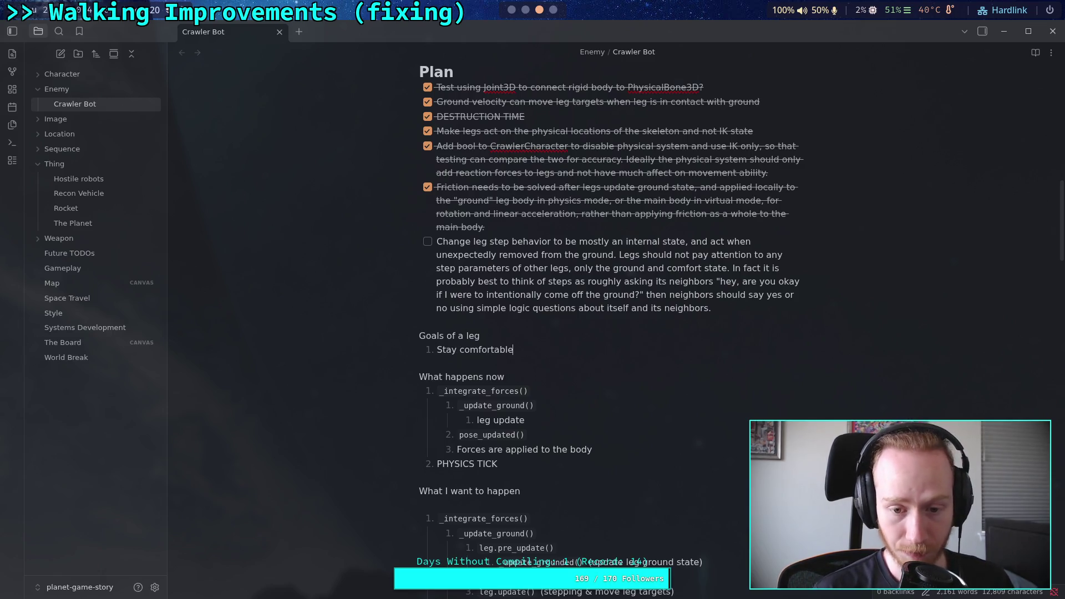
{"action": "key", "text": "Return"}
{"action": "type", "text": "Stay "}
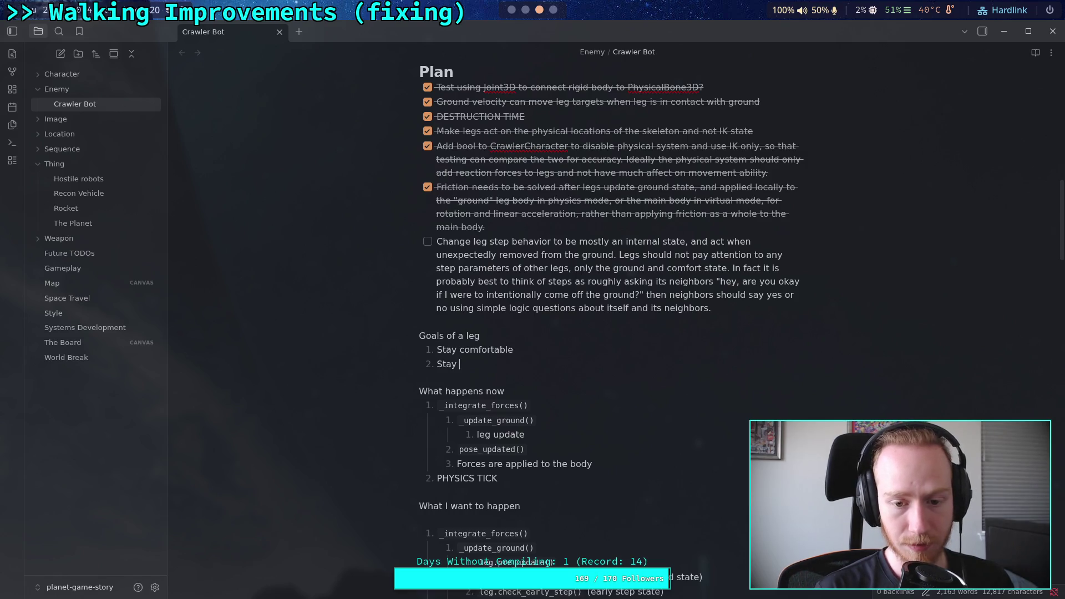
{"action": "type", "text": "on the ground"}
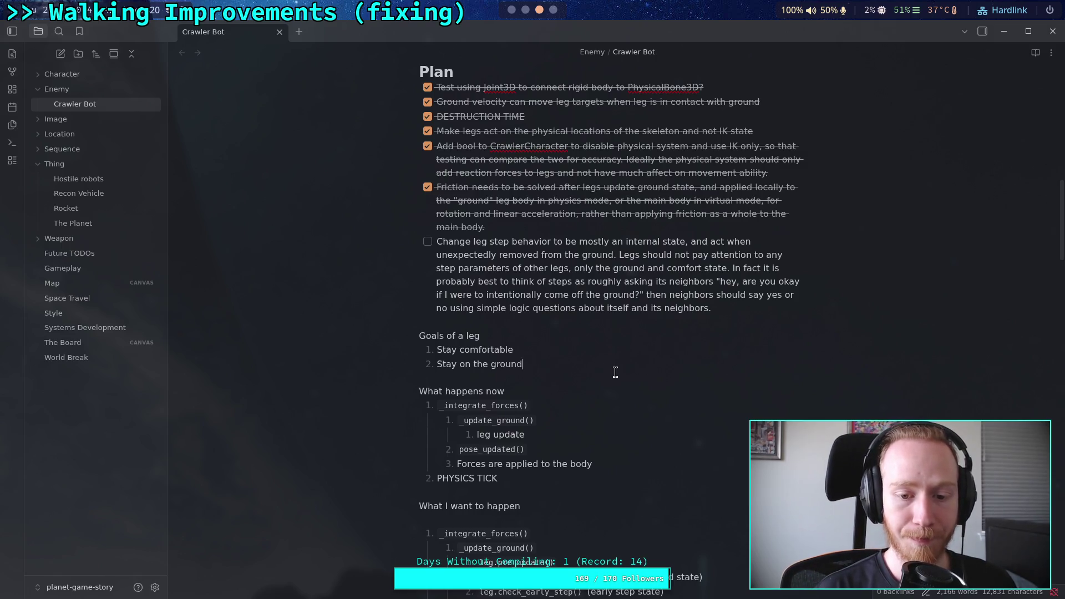
{"action": "key", "text": "Return"}
{"action": "key", "text": "Return"}
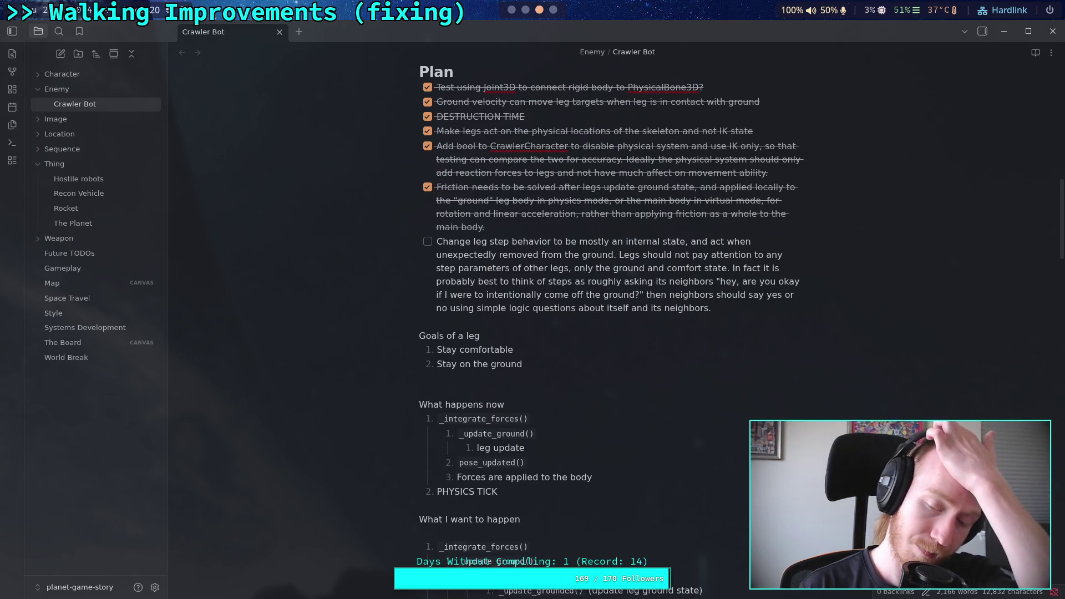
{"action": "key", "text": "Return"}
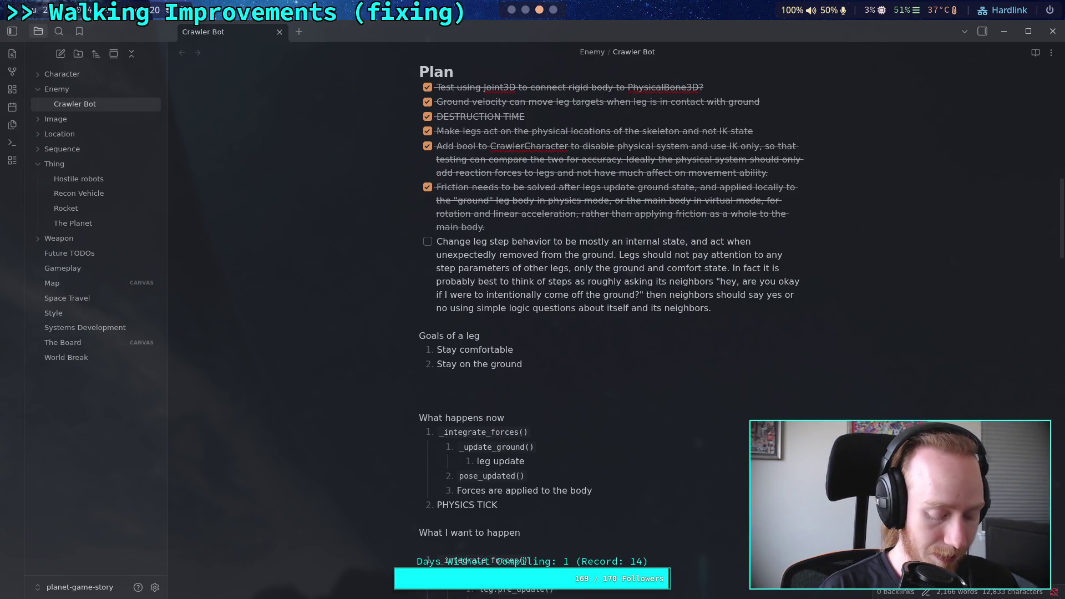
Step: Add an 'Algorithm' heading with numbered step 1 'If the leg is not comfortable,'
{"action": "type", "text": "1"}
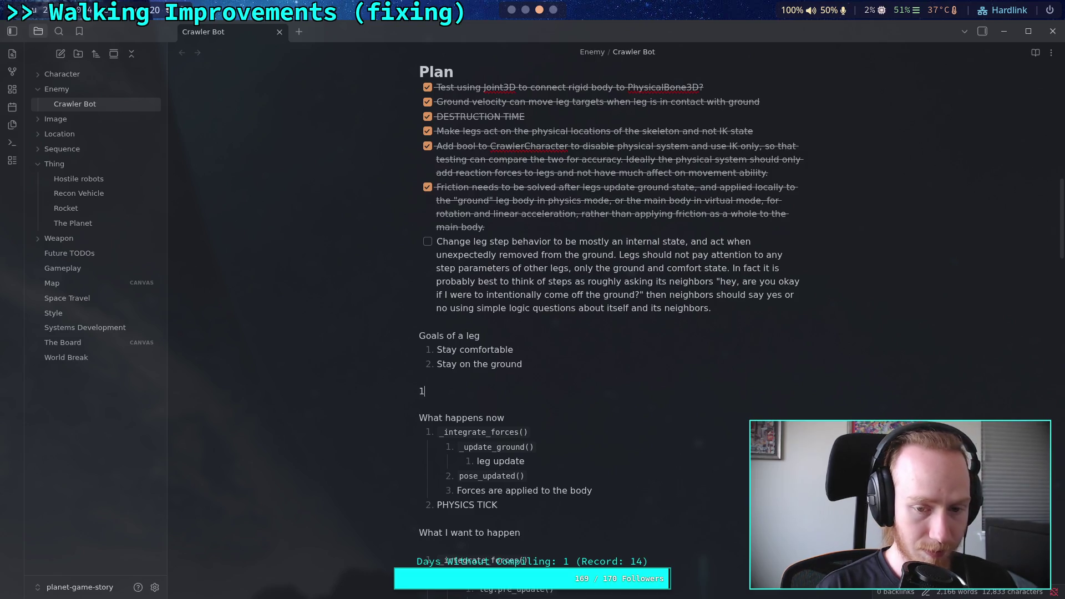
{"action": "type", "text": ".."}
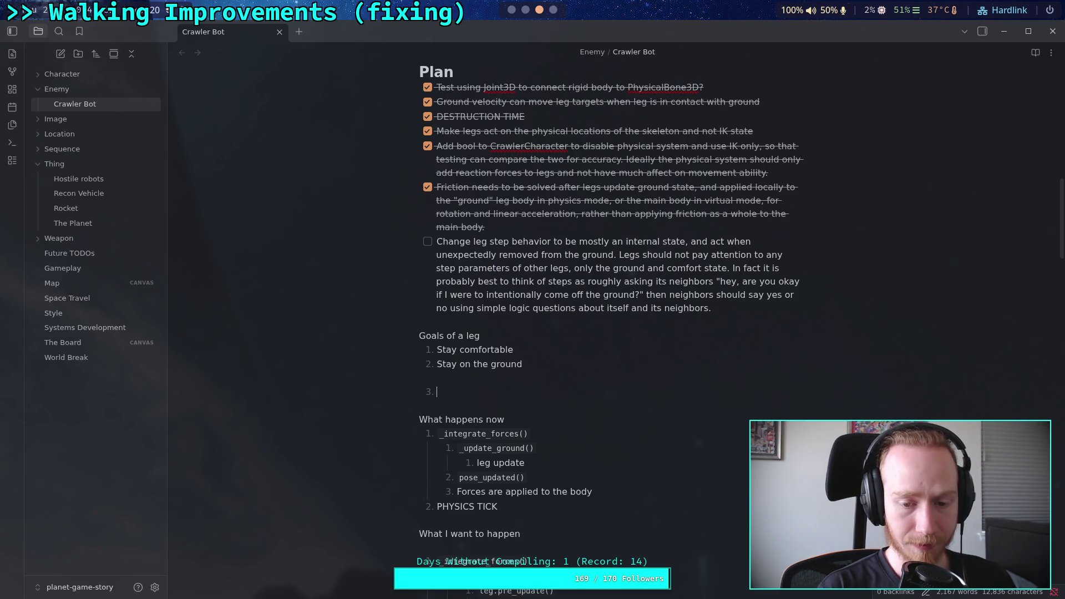
{"action": "key", "text": "Return"}
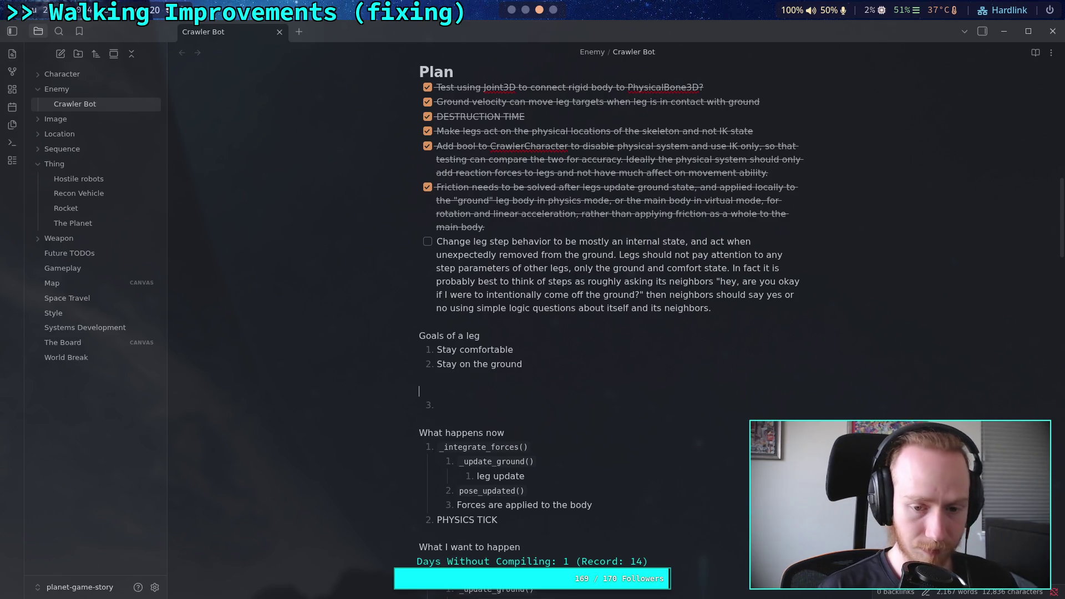
{"action": "type", "text": "Process"}
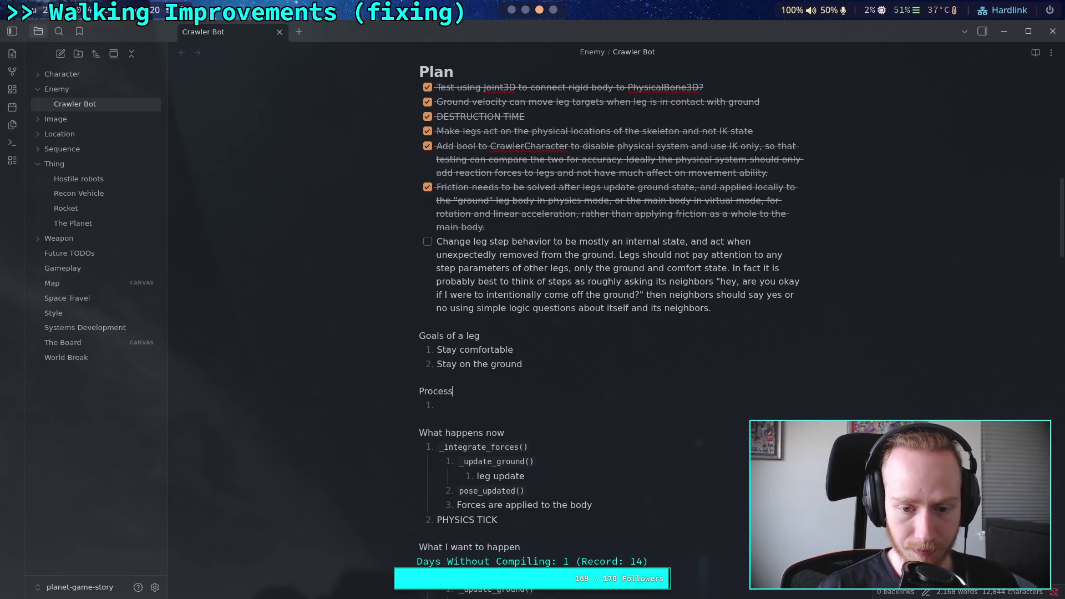
{"action": "key", "text": "BackSpace"}
{"action": "key", "text": "BackSpace"}
{"action": "key", "text": "BackSpace"}
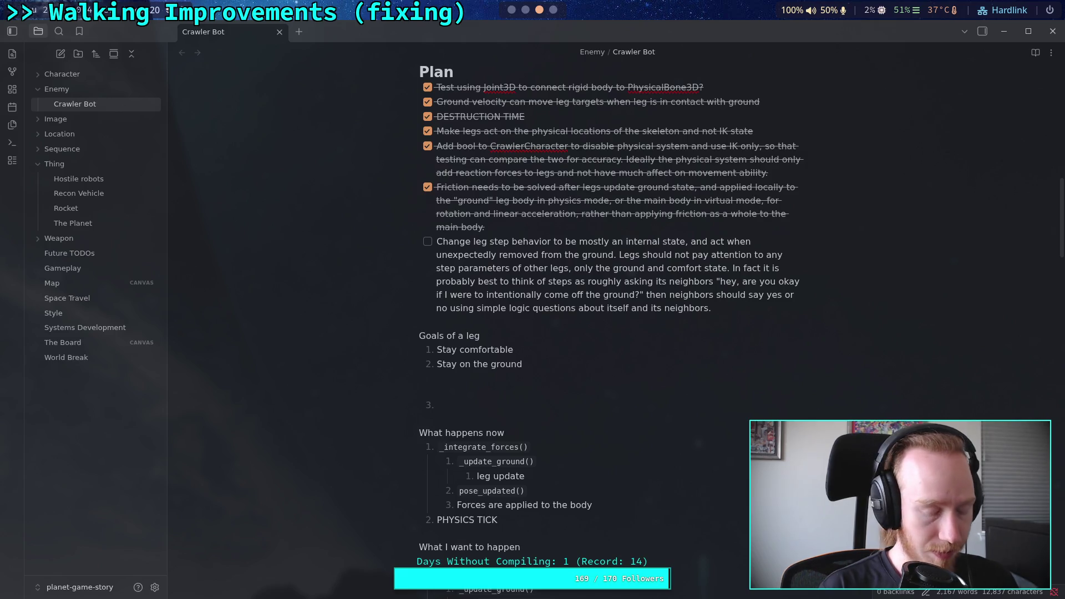
{"action": "type", "text": "Algorith"}
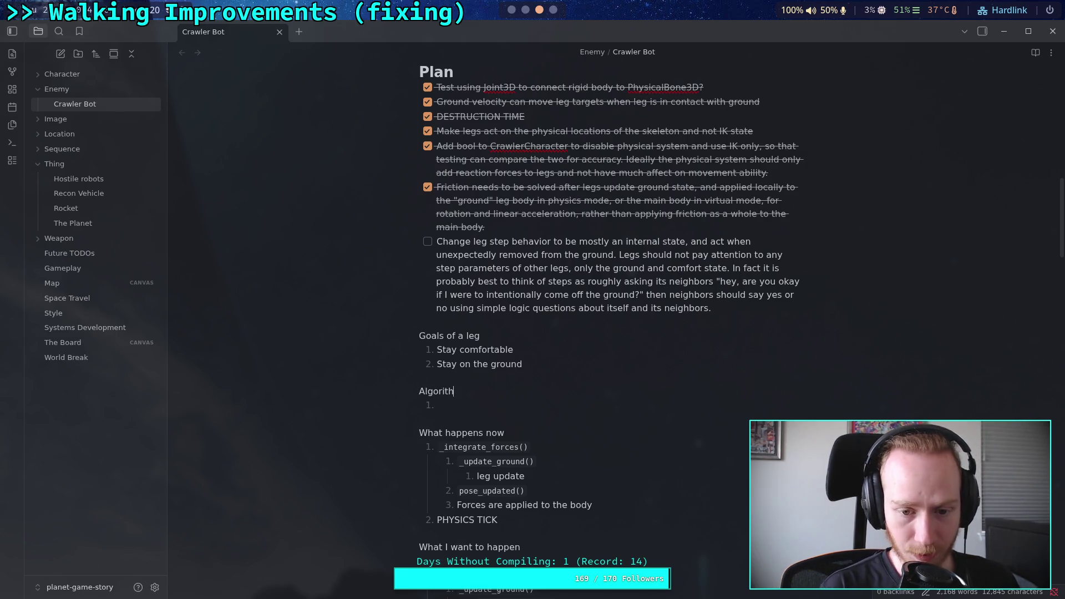
{"action": "type", "text": "m"}
{"action": "key", "text": "Down"}
{"action": "type", "text": "If the leg is not comfortable,"}
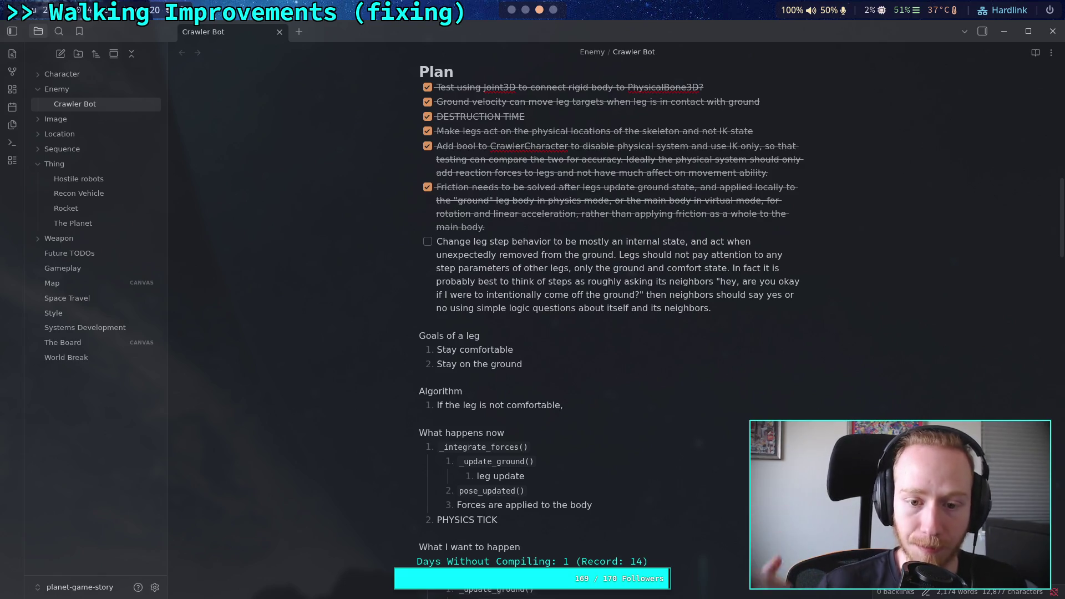
{"action": "scroll", "coordinate": [559, 287], "scroll_direction": "down", "scroll_amount": 5}
{"action": "scroll", "coordinate": [559, 287], "scroll_direction": "down", "scroll_amount": 9}
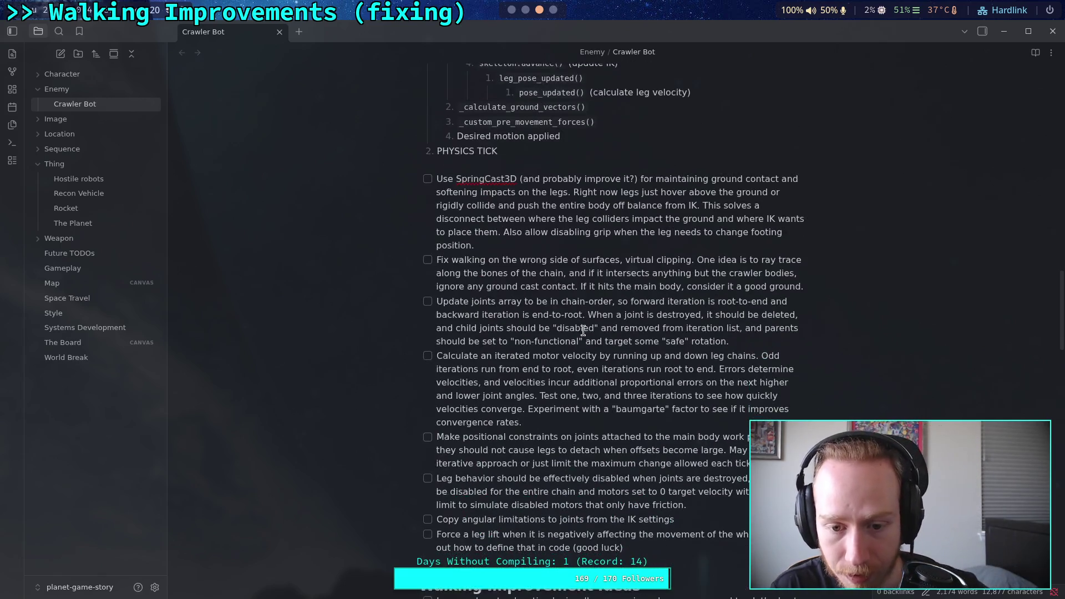
{"action": "scroll", "coordinate": [587, 339], "scroll_direction": "up", "scroll_amount": 20}
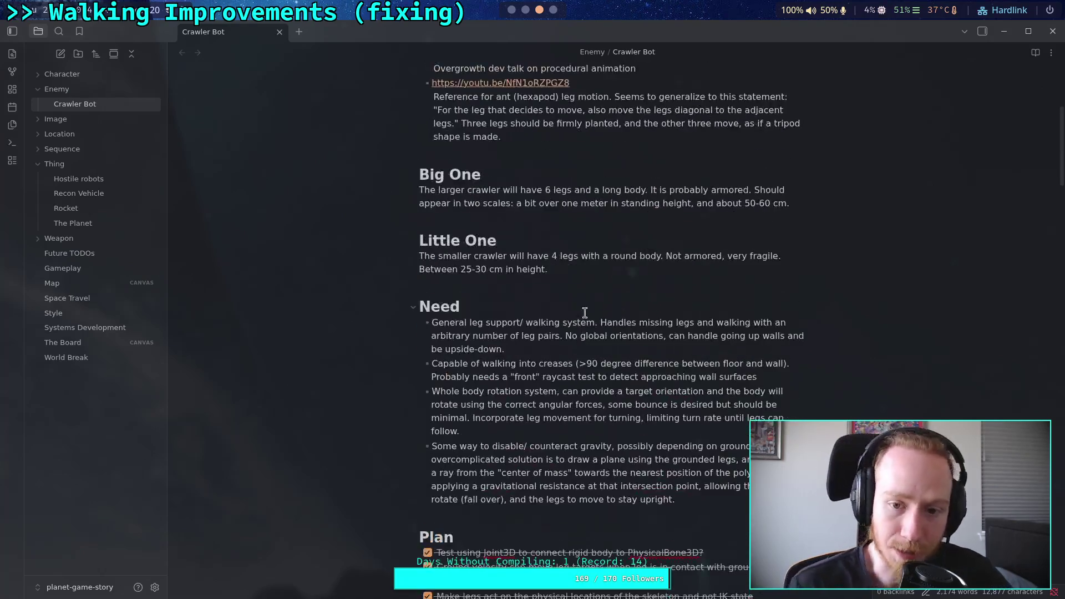
{"action": "scroll", "coordinate": [483, 287], "scroll_direction": "down", "scroll_amount": 2}
{"action": "scroll", "coordinate": [483, 288], "scroll_direction": "down", "scroll_amount": 3}
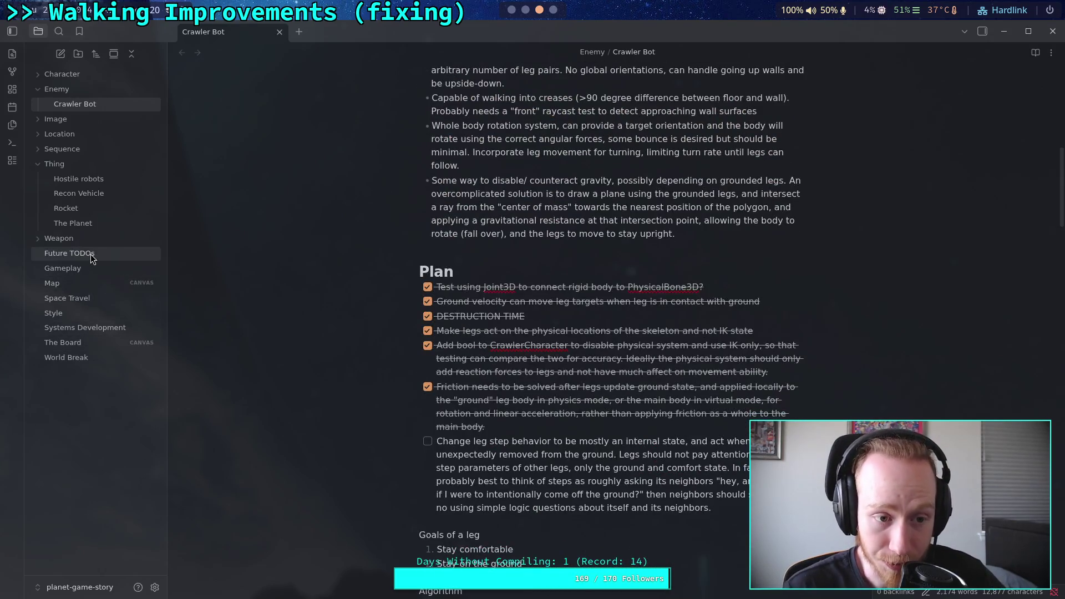
{"action": "scroll", "coordinate": [669, 319], "scroll_direction": "down", "scroll_amount": 9}
{"action": "scroll", "coordinate": [669, 319], "scroll_direction": "down", "scroll_amount": 20}
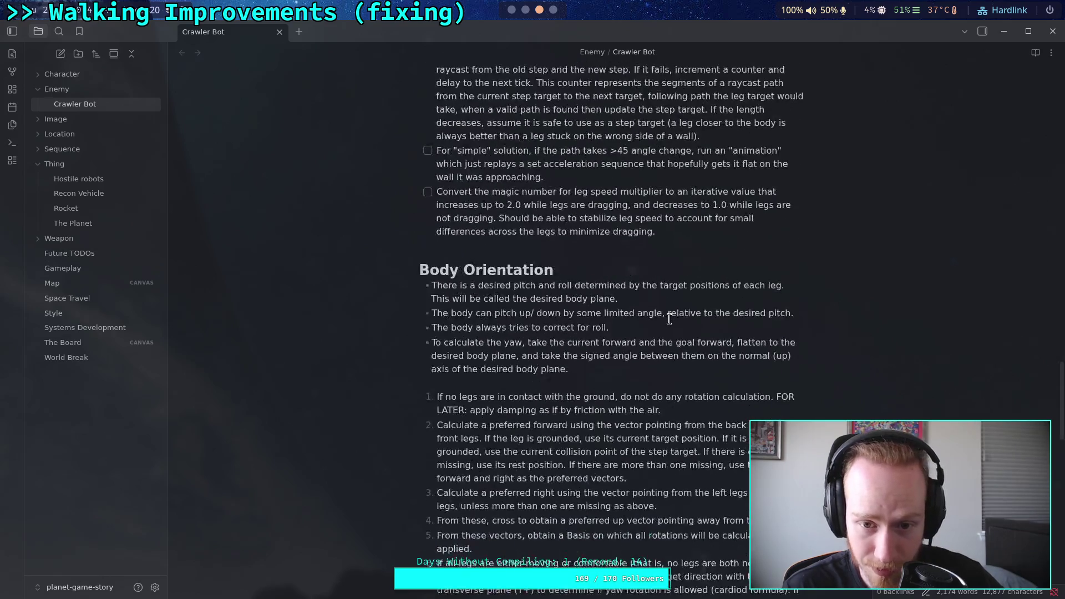
{"action": "scroll", "coordinate": [670, 315], "scroll_direction": "up", "scroll_amount": 7}
{"action": "scroll", "coordinate": [669, 315], "scroll_direction": "up", "scroll_amount": 7}
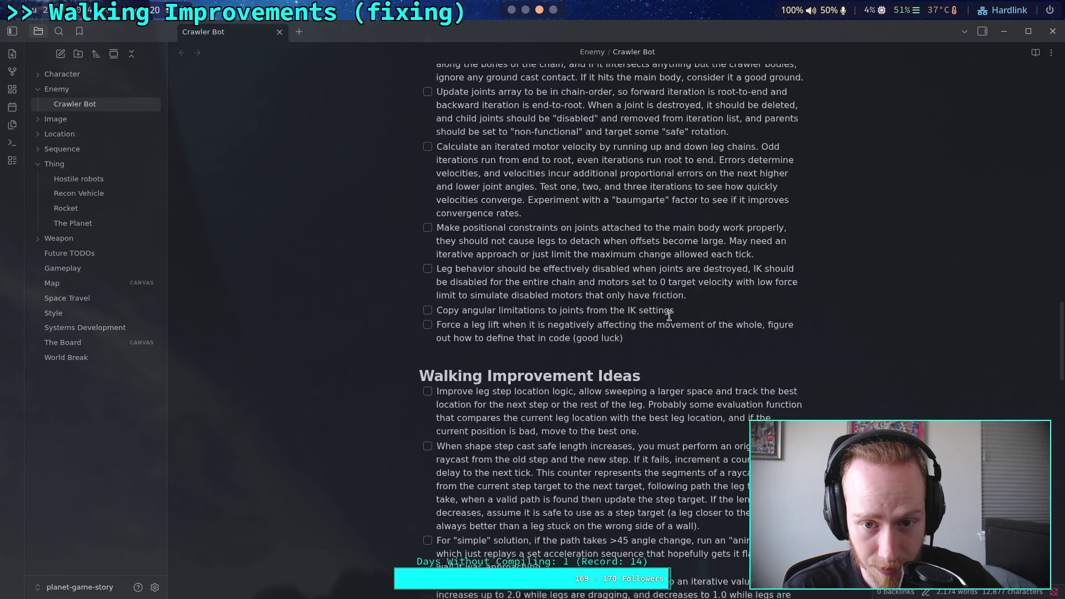
{"action": "left_click_drag", "start_coordinate": [648, 350], "coordinate": [417, 335]}
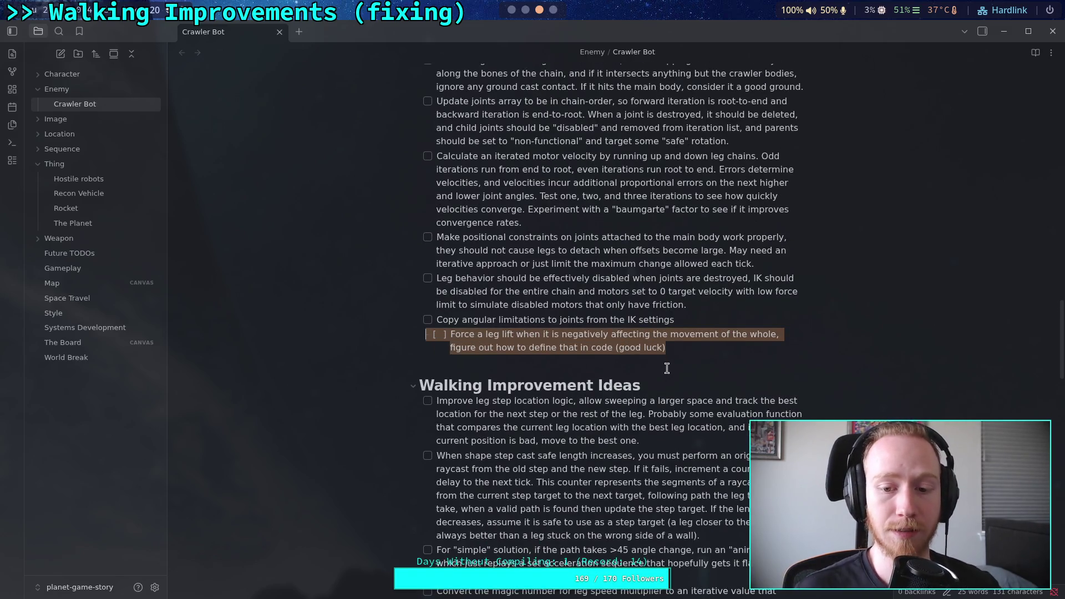
{"action": "scroll", "coordinate": [665, 366], "scroll_direction": "up", "scroll_amount": 20}
{"action": "left_click", "coordinate": [564, 334]}
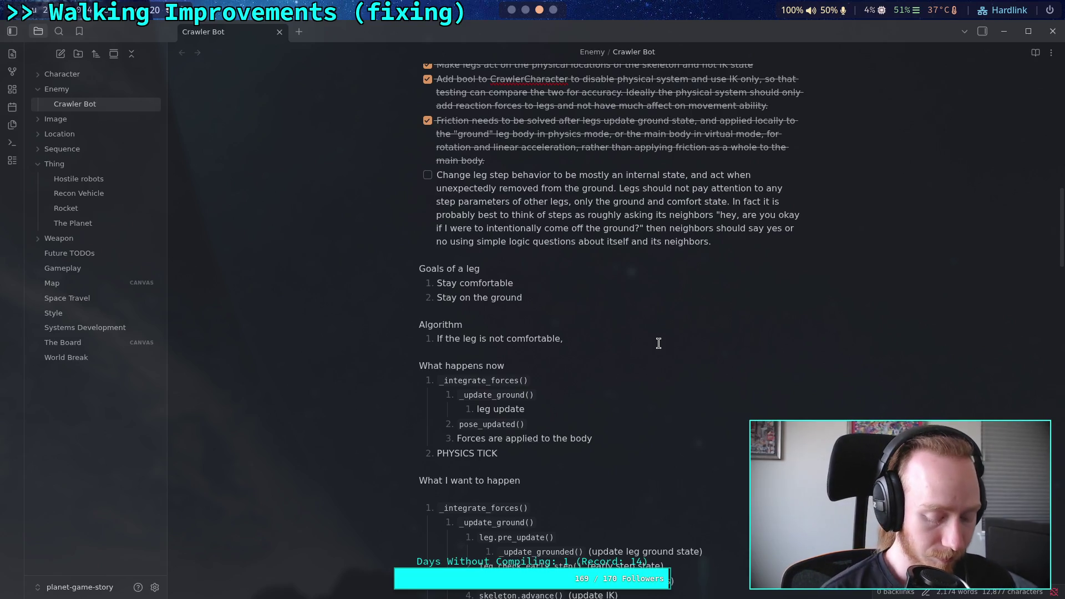
Step: Rewrite step 1 as 'If the leg is comfortable and grounded, stay on the ground'
{"action": "key", "text": "BackSpace"}
{"action": "key", "text": "BackSpace"}
{"action": "key", "text": "BackSpace"}
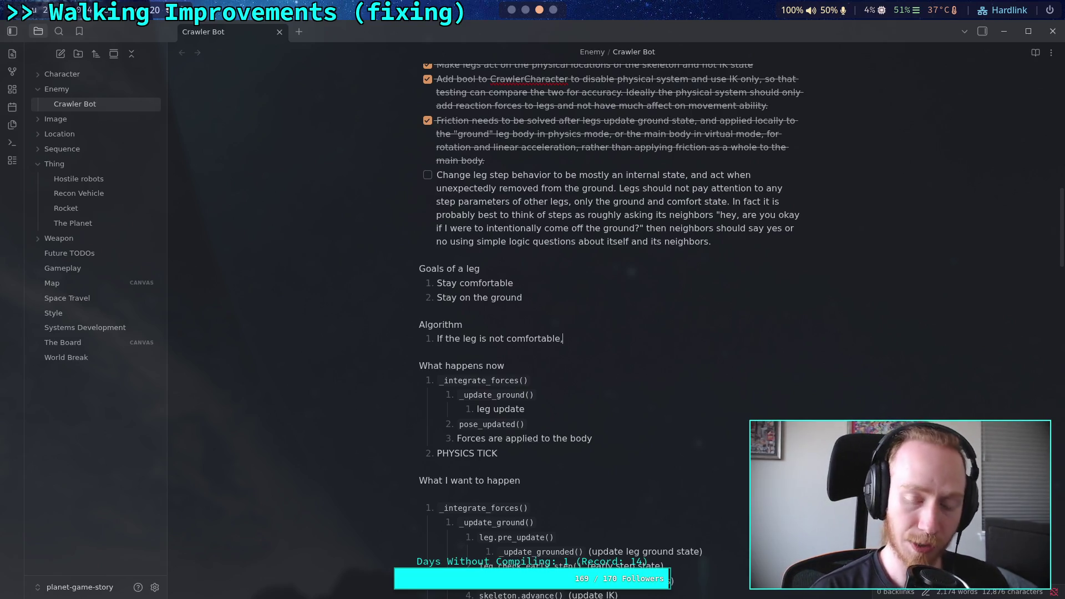
{"action": "type", "text": "cm"}
{"action": "key", "text": "BackSpace"}
{"action": "type", "text": "omfortable,"}
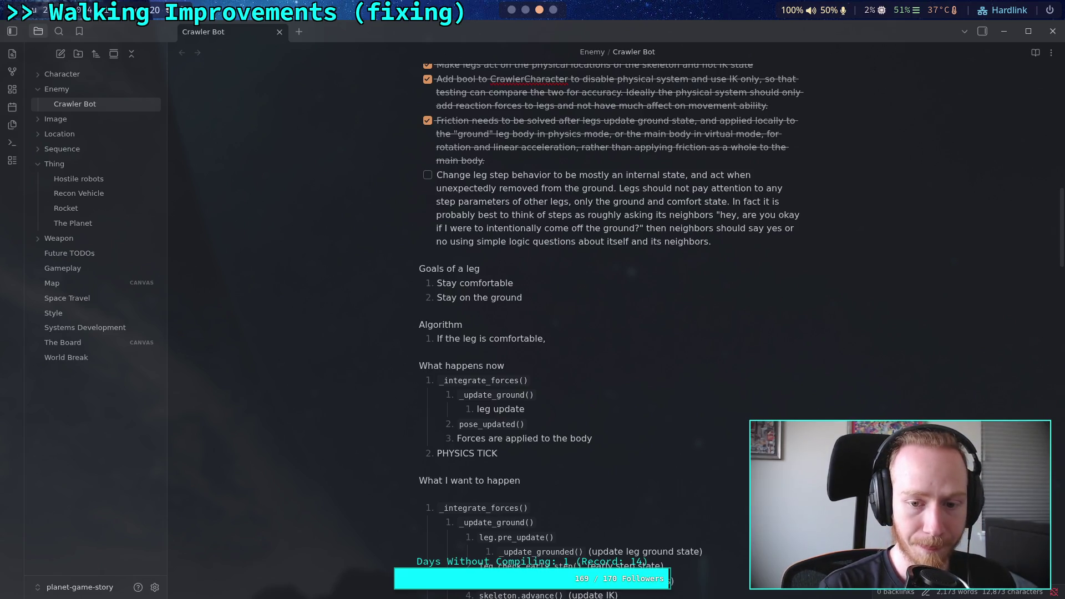
{"action": "key", "text": "BackSpace"}
{"action": "type", "text": " and grounded,"}
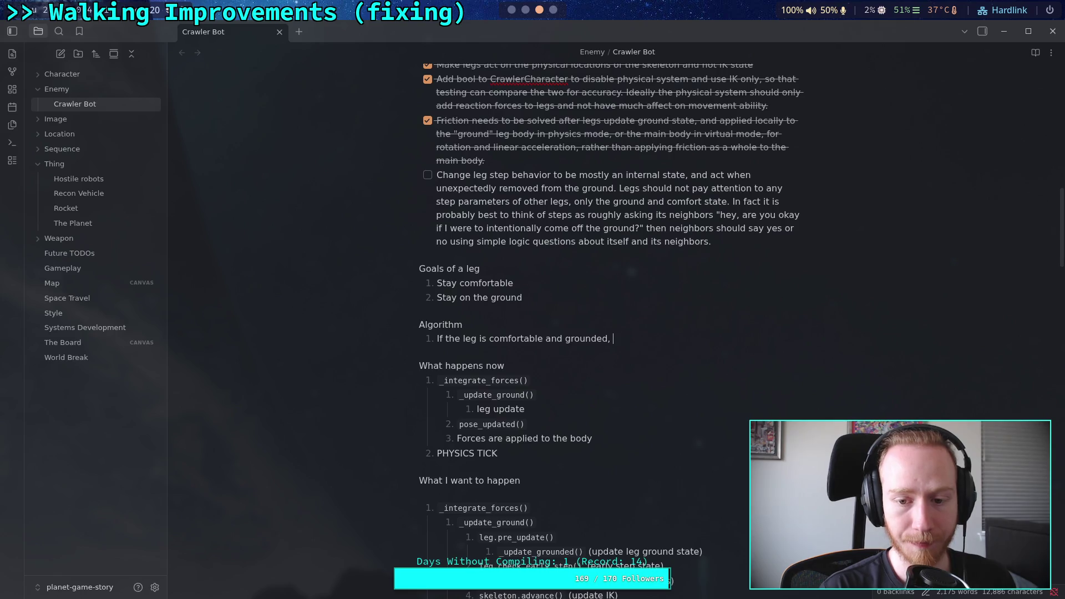
{"action": "type", "text": "stay on the"}
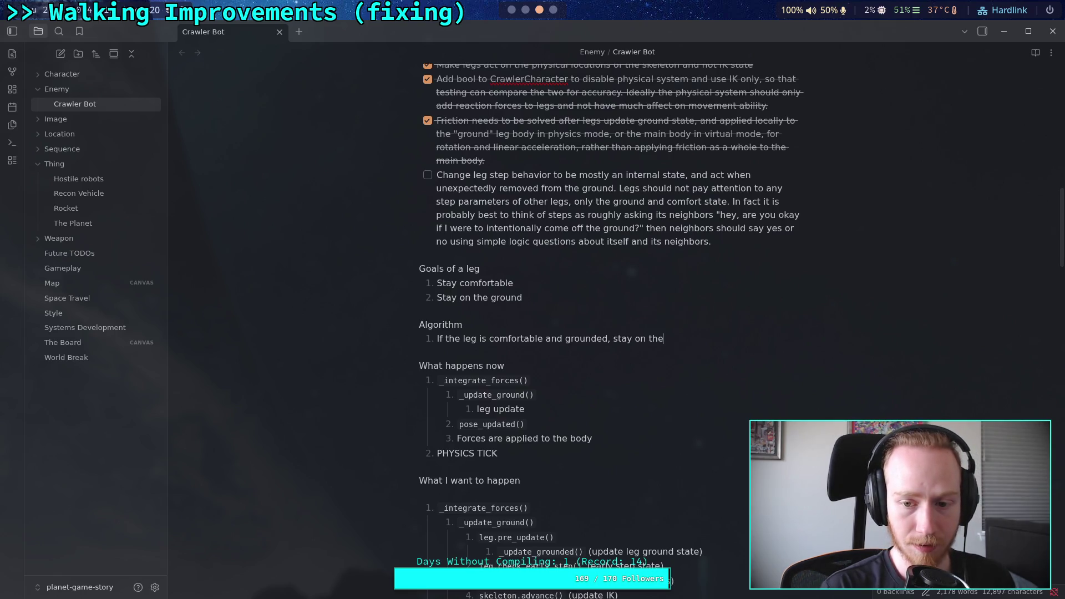
{"action": "type", "text": " ground"}
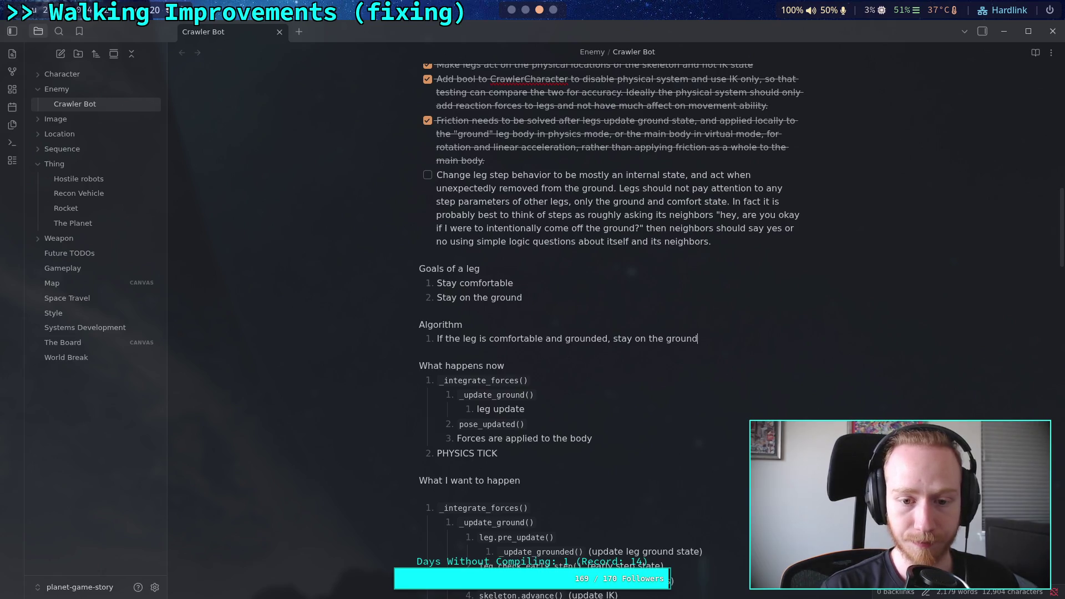
Step: Add Algorithm step 2 reading 'Otherwise'
{"action": "key", "text": "Return"}
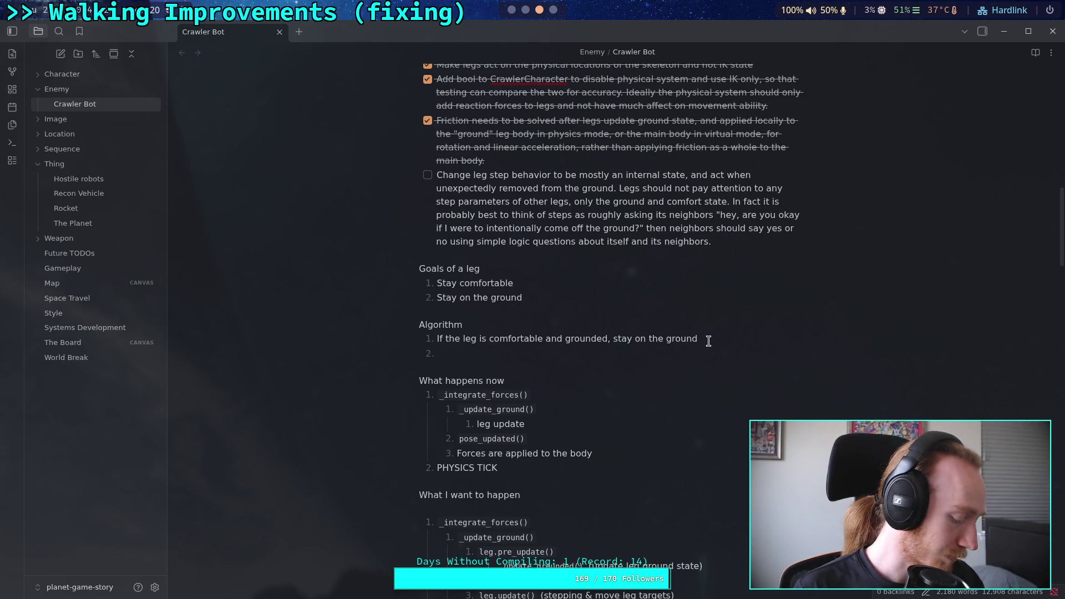
{"action": "type", "text": "Other"}
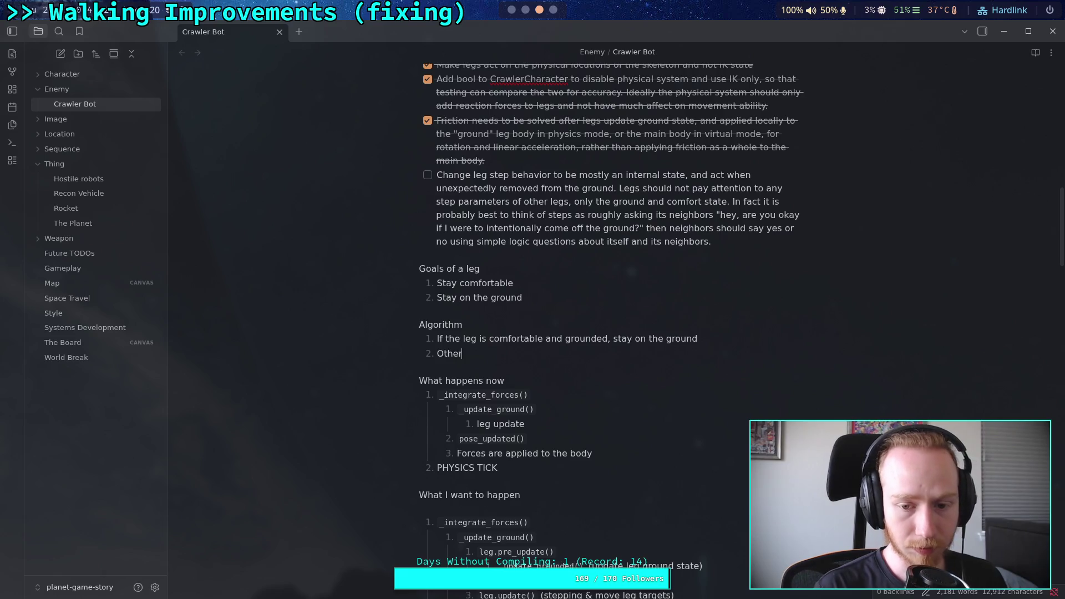
{"action": "type", "text": "wise, "}
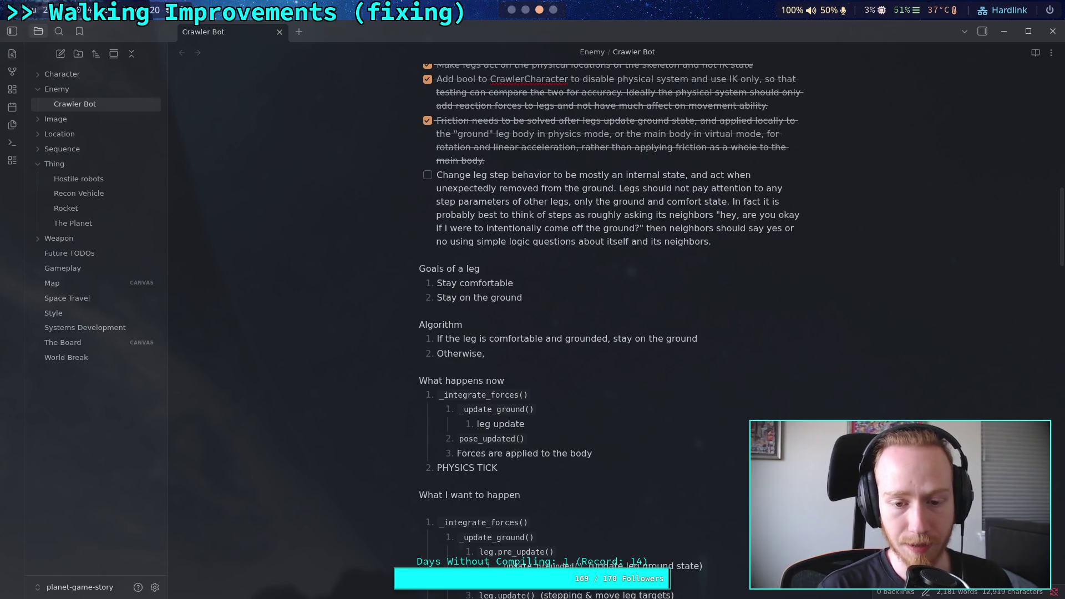
{"action": "type", "text": "s"}
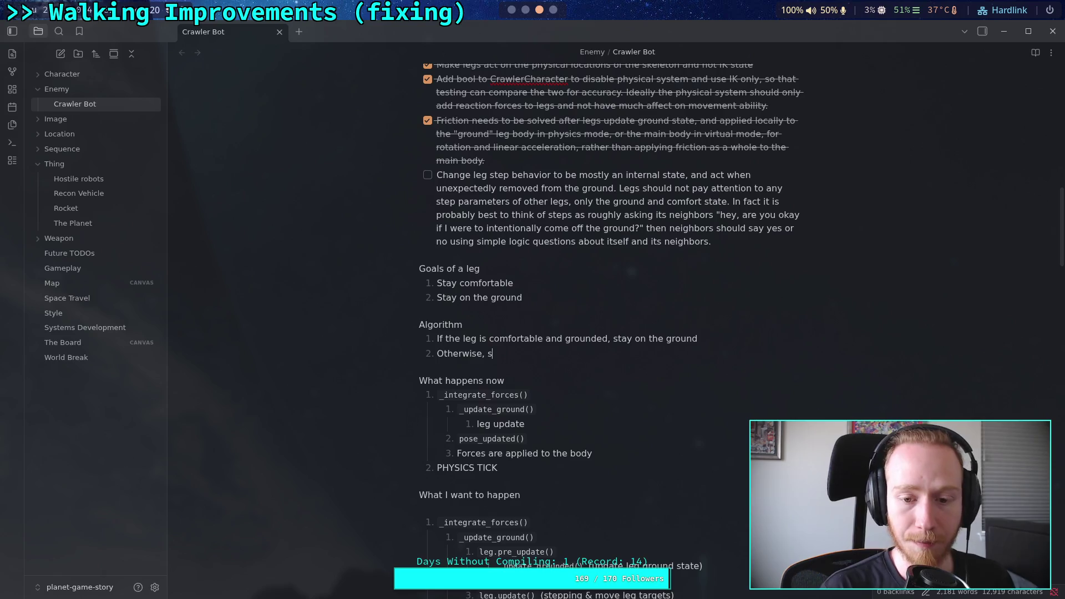
{"action": "type", "text": "eek a comfortable"}
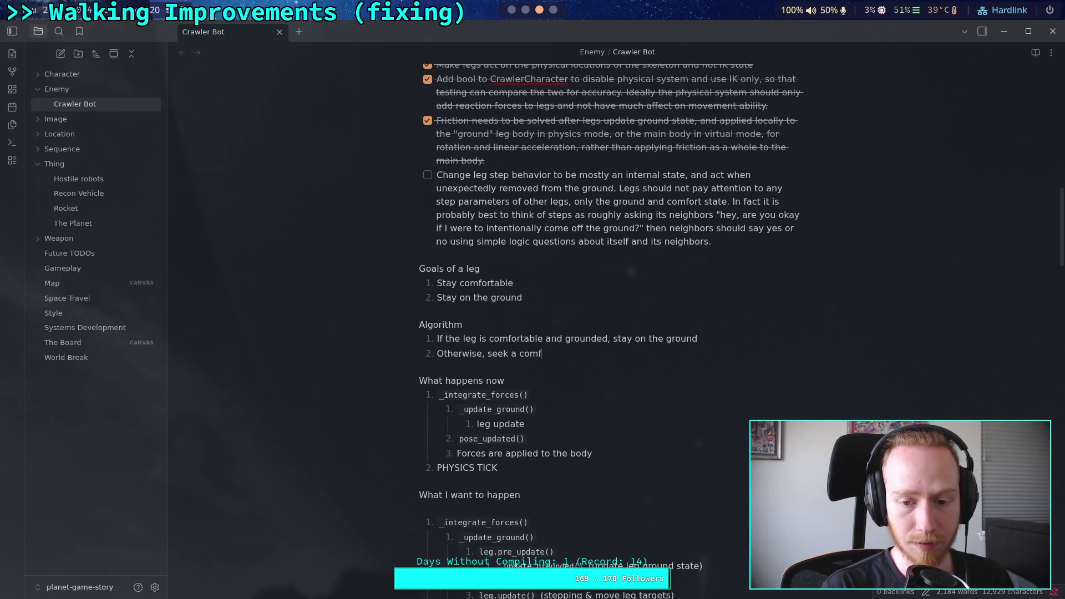
{"action": "key", "text": "BackSpace"}
{"action": "key", "text": "BackSpace"}
{"action": "key", "text": "BackSpace"}
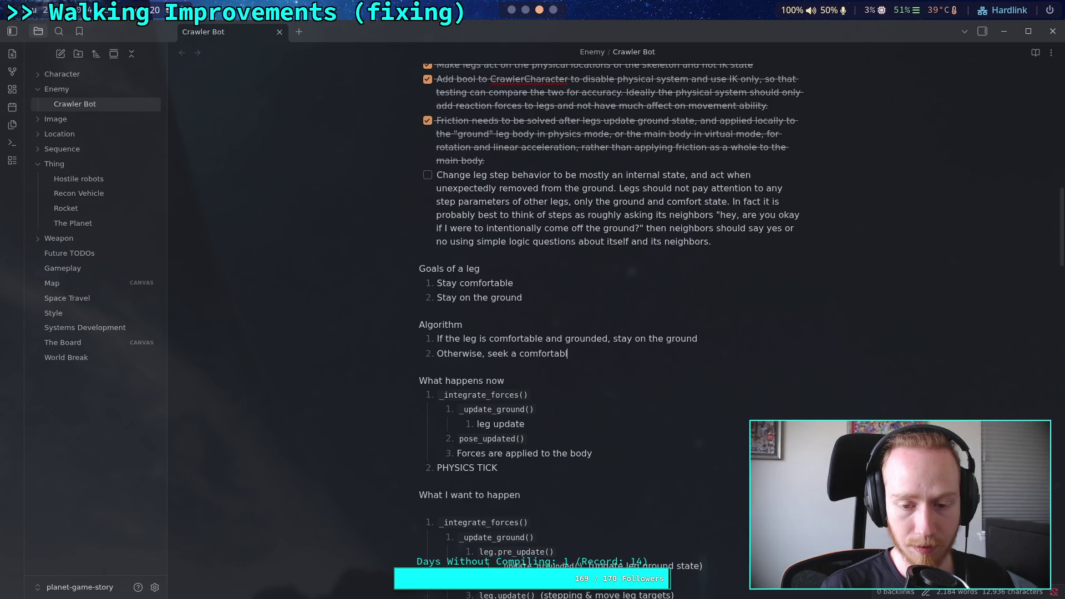
{"action": "type", "text": "e,"}
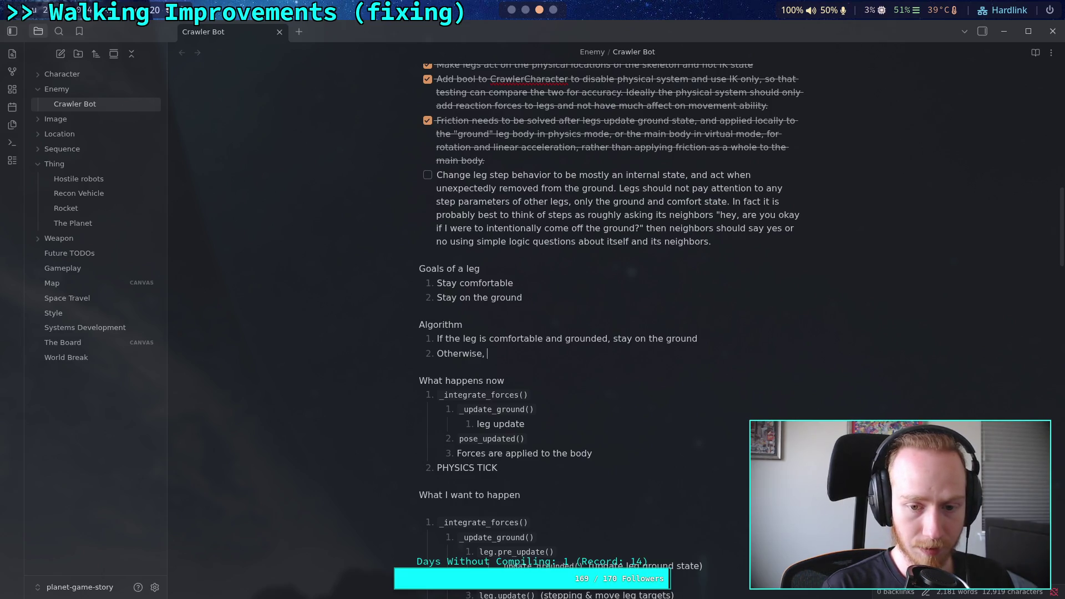
{"action": "key", "text": "BackSpace"}
{"action": "key", "text": "BackSpace"}
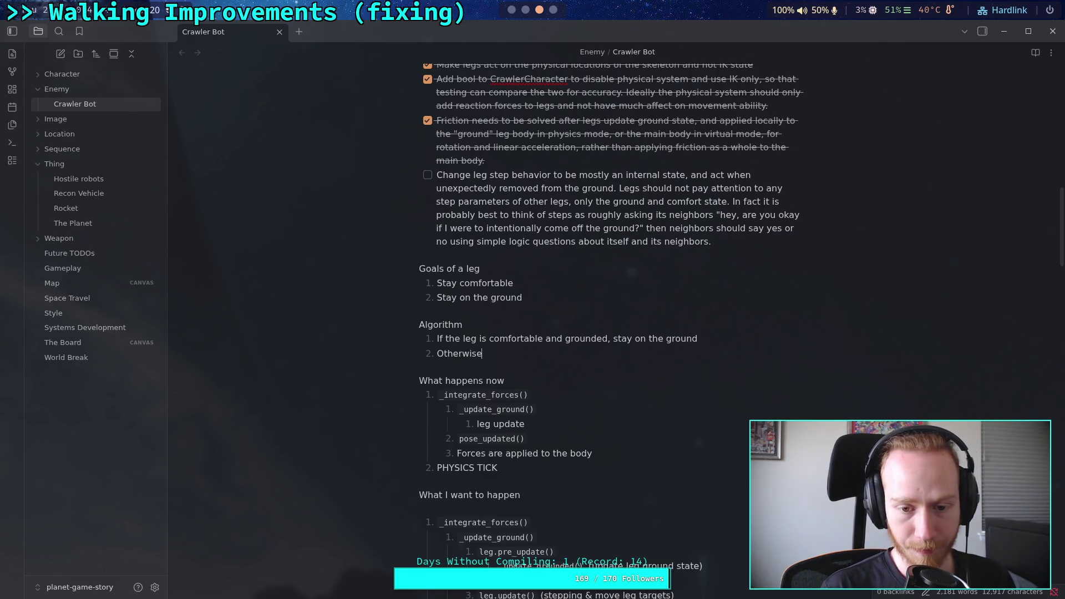
{"action": "type", "text": ":"}
Step: Nest the sub-step 'If not grounded, seek comfortable lifted position' under Otherwise
{"action": "key", "text": "Return"}
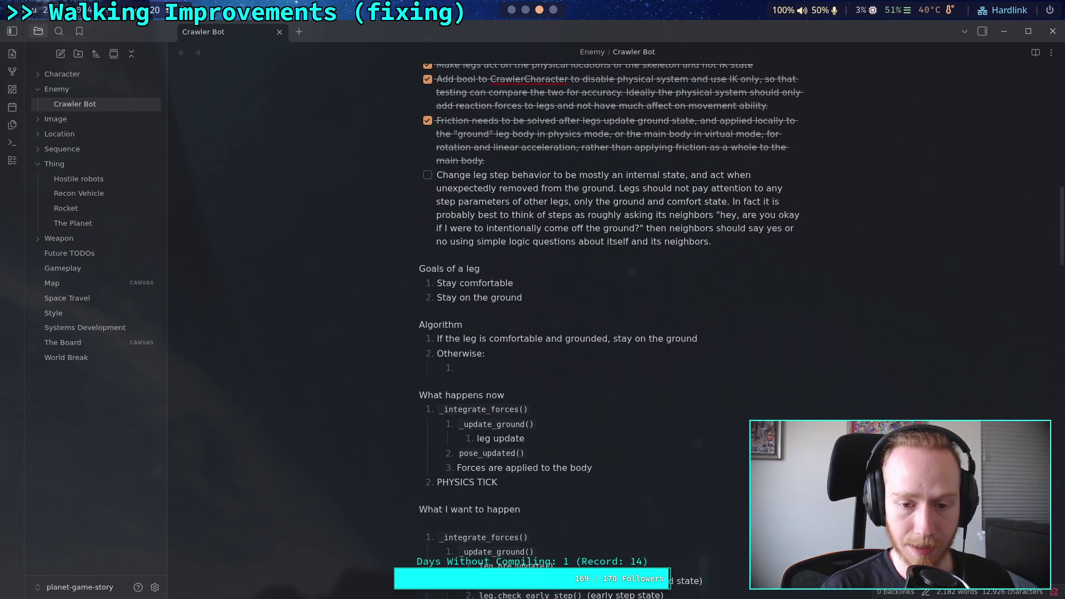
{"action": "type", "text": "If "}
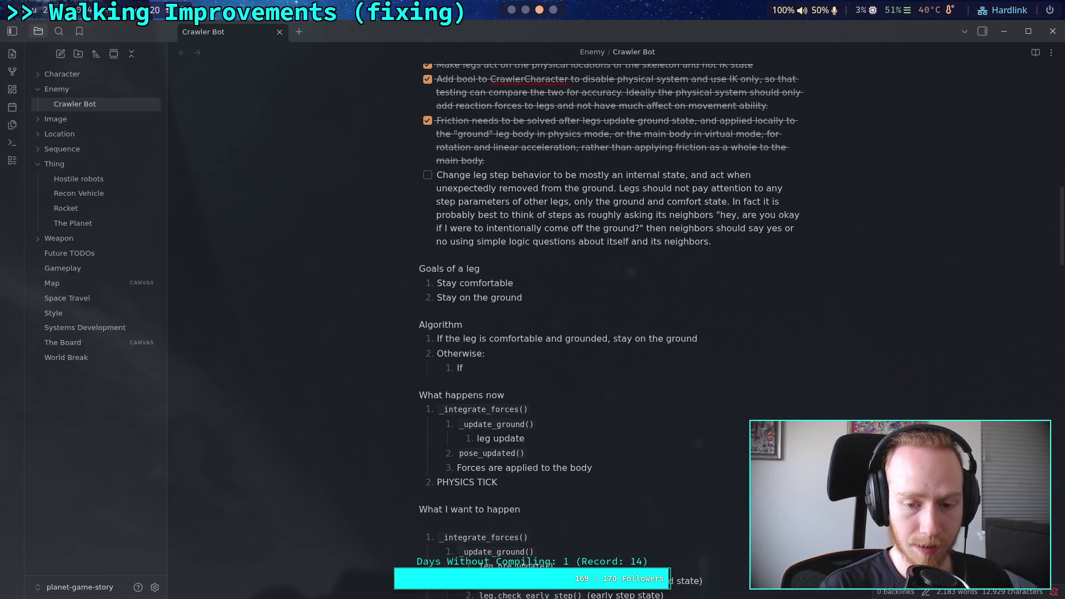
{"action": "type", "text": "not grounded, s"}
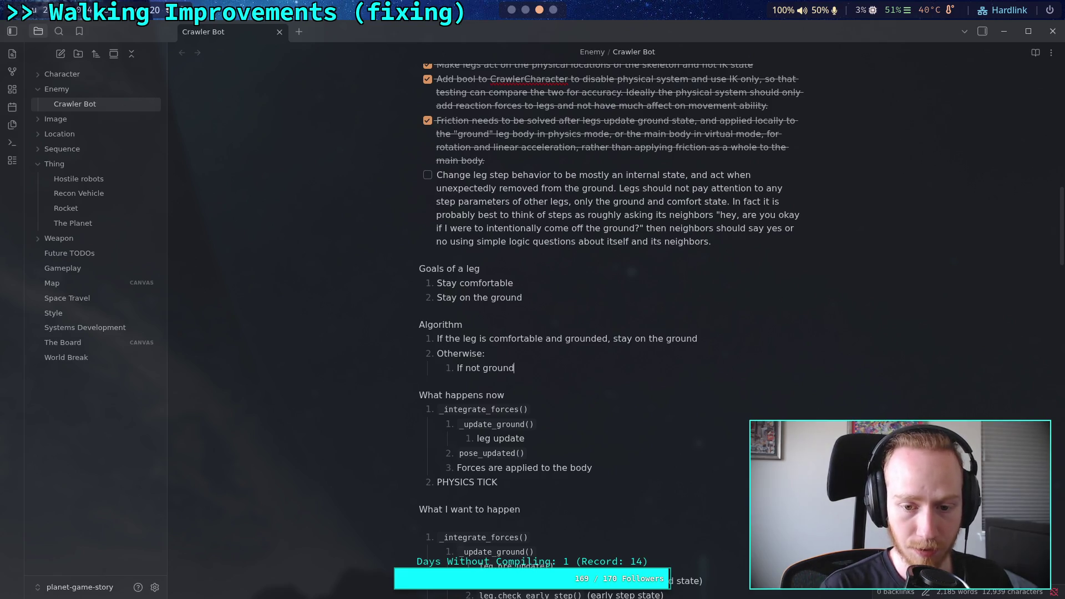
{"action": "type", "text": "eek"}
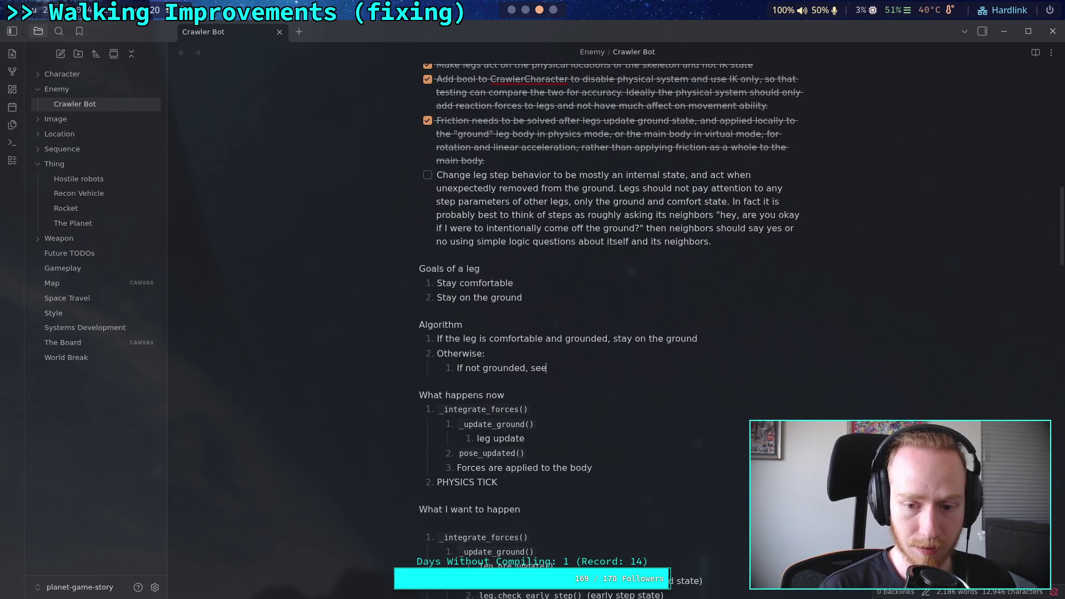
{"action": "type", "text": " comfortable"}
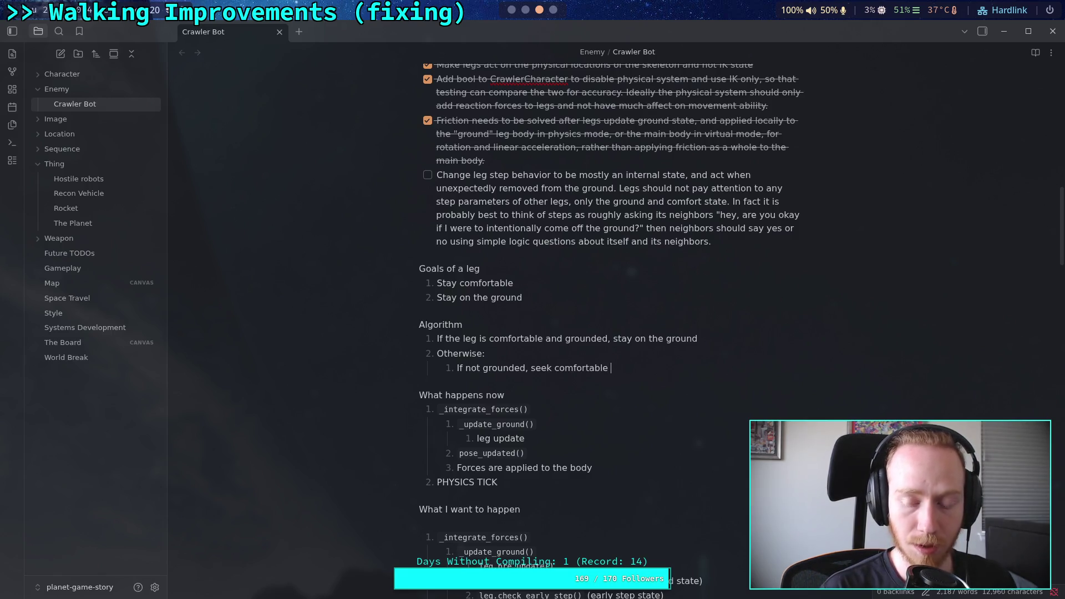
{"action": "type", "text": " position "}
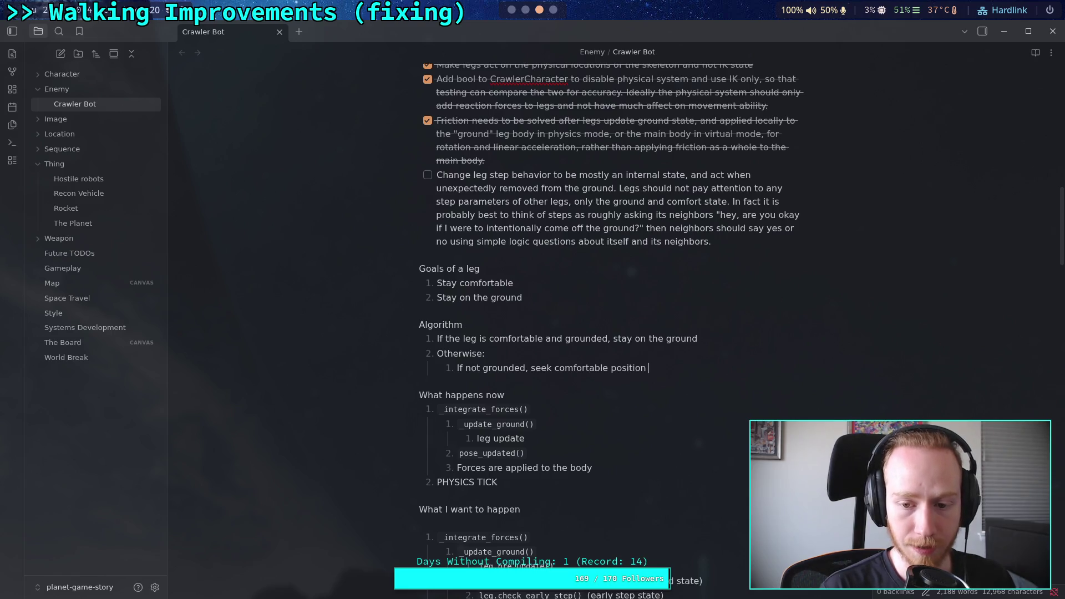
{"action": "type", "text": "hoving"}
{"action": "key", "text": "BackSpace"}
{"action": "key", "text": "BackSpace"}
{"action": "key", "text": "BackSpace"}
{"action": "type", "text": "ering"}
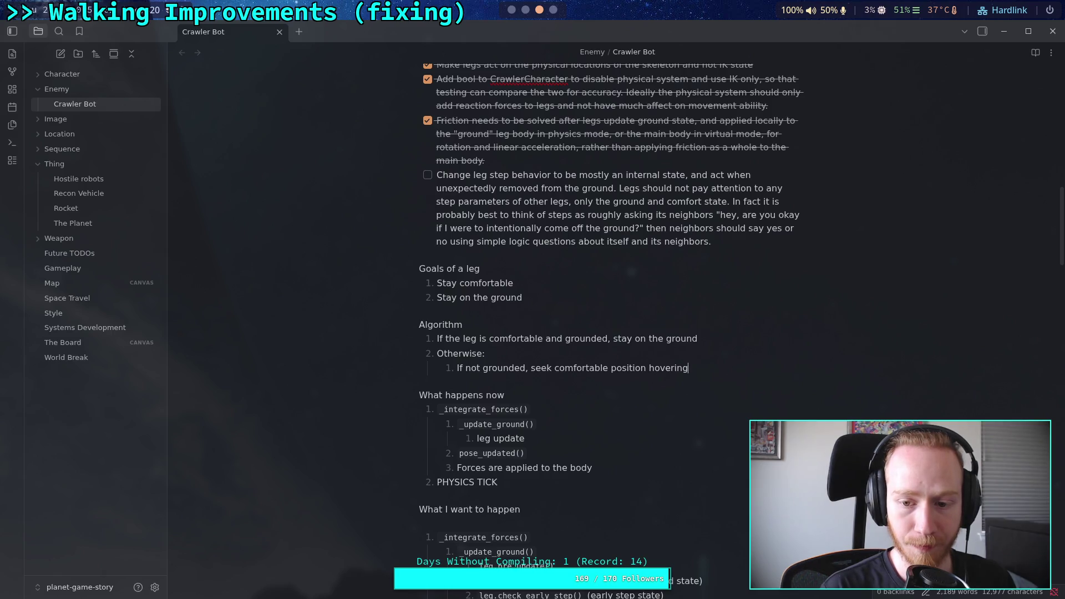
{"action": "key", "text": "BackSpace"}
{"action": "key", "text": "BackSpace"}
{"action": "key", "text": "BackSpace"}
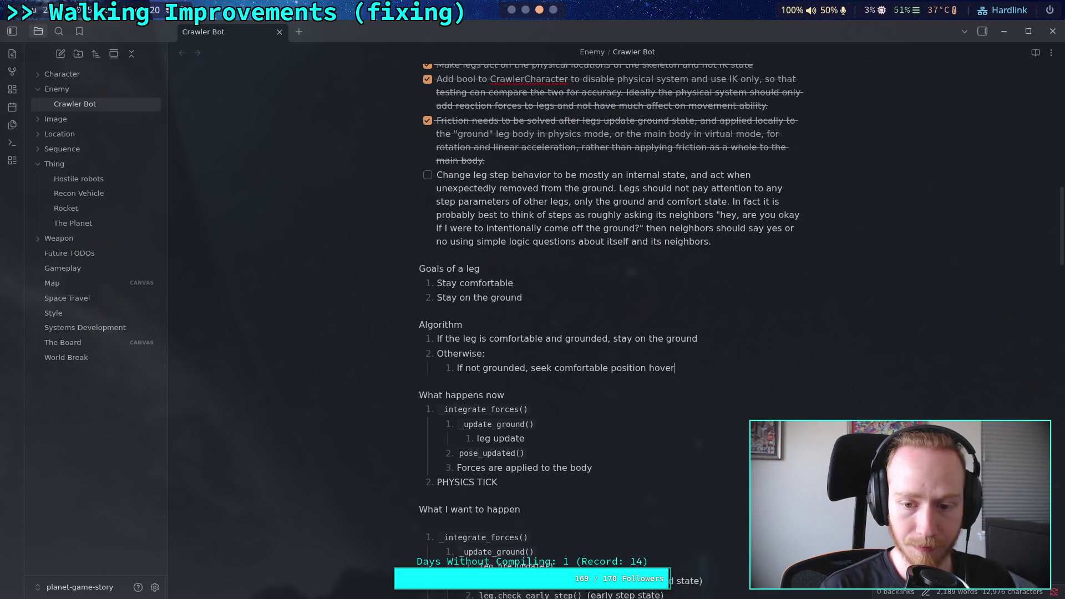
{"action": "type", "text": "lif"}
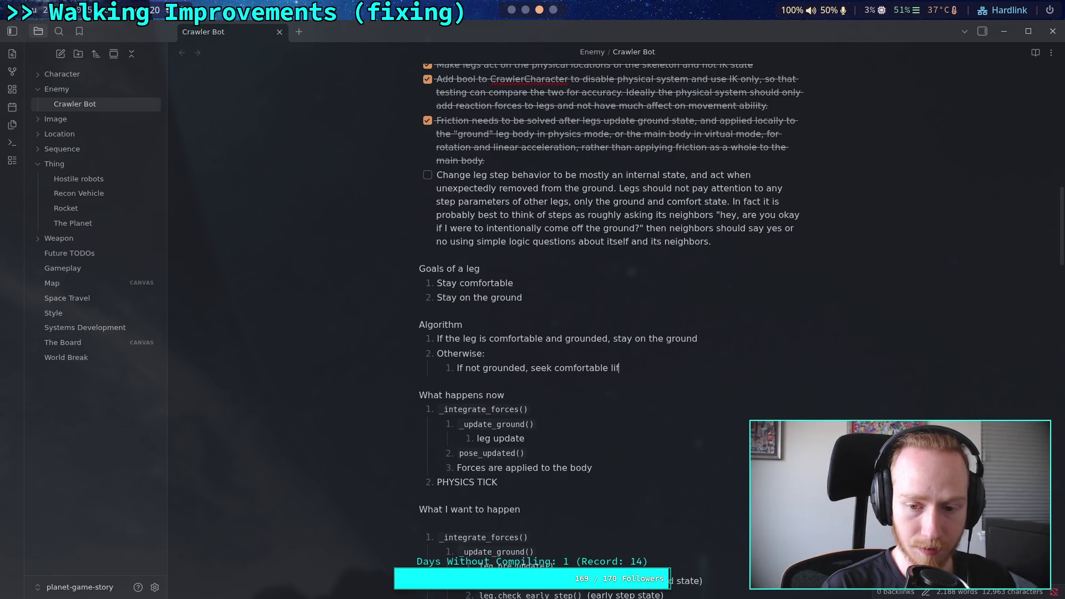
{"action": "type", "text": "ted position"}
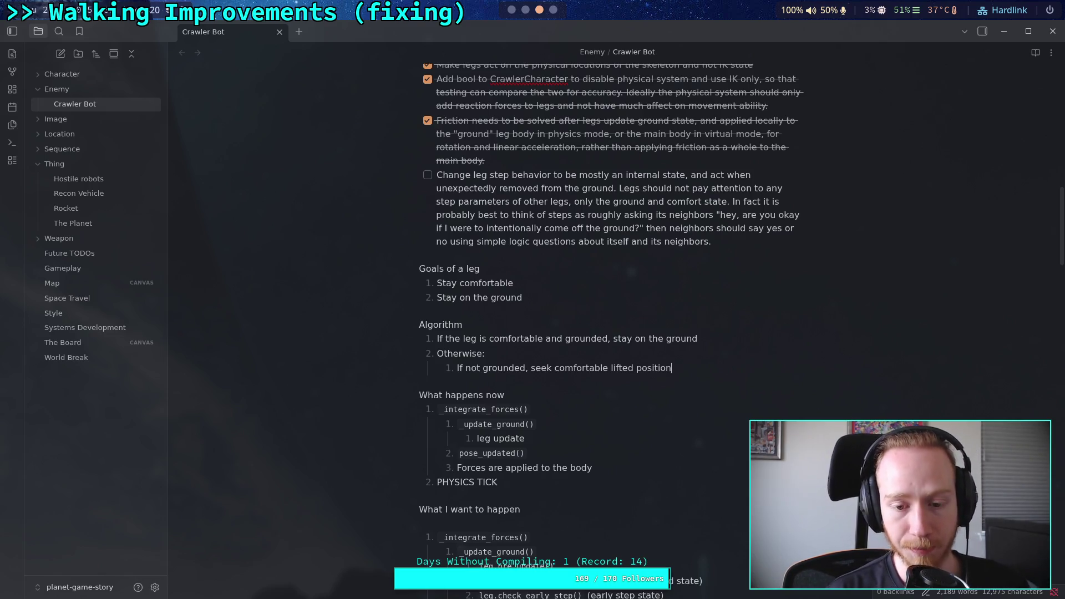
Step: Add an indented bullet 'Future goal: increase comfort region until ground is found'
{"action": "key", "text": "Return"}
{"action": "key", "text": "Tab"}
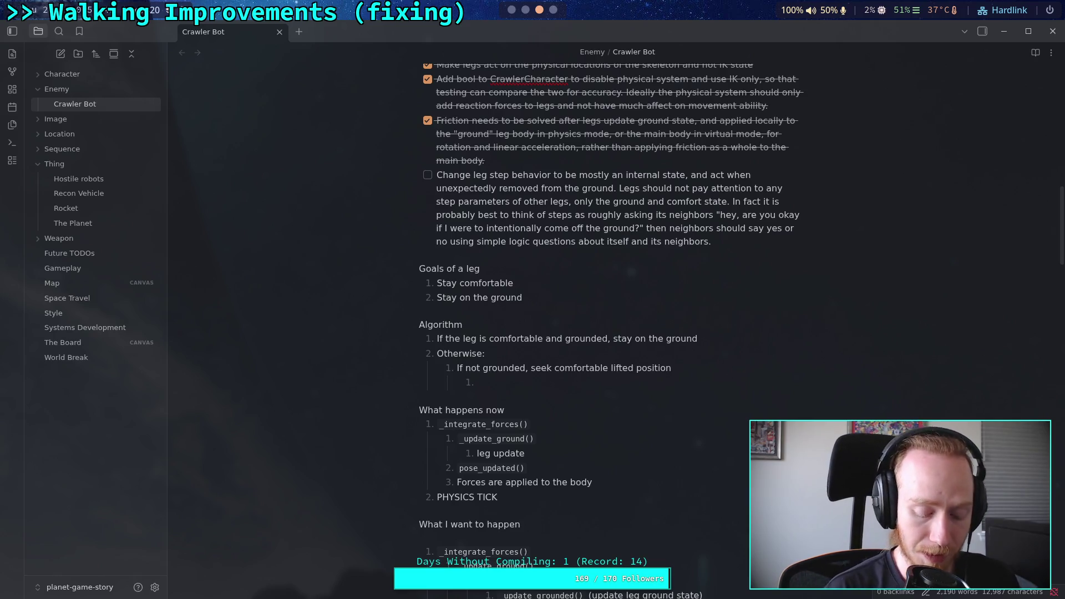
{"action": "key", "text": "BackSpace"}
{"action": "type", "text": "- "}
{"action": "type", "text": "Future "}
{"action": "type", "text": "goal: "}
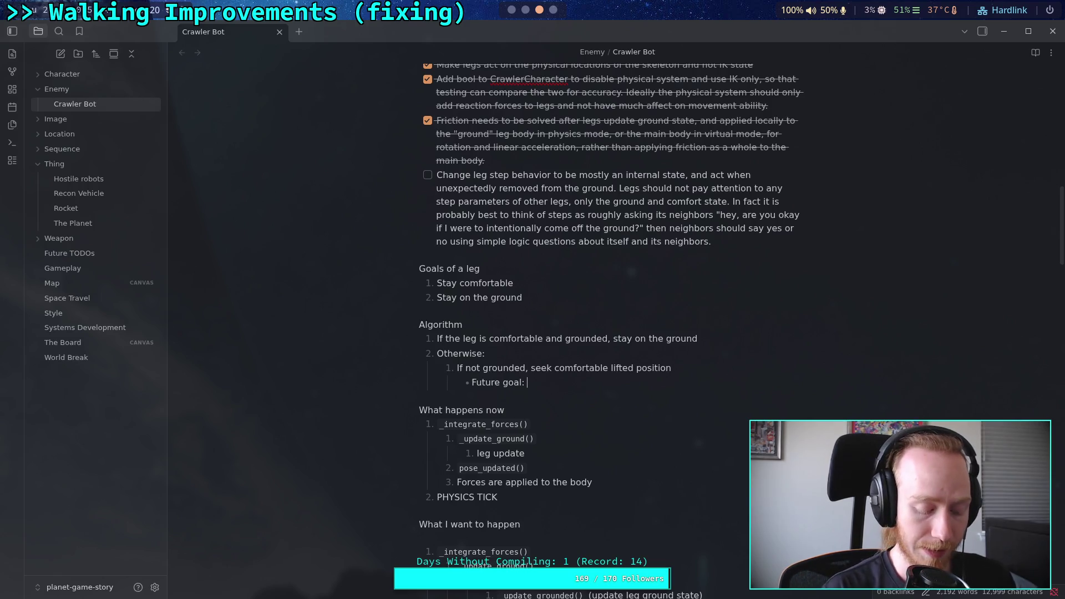
{"action": "type", "text": "seek"}
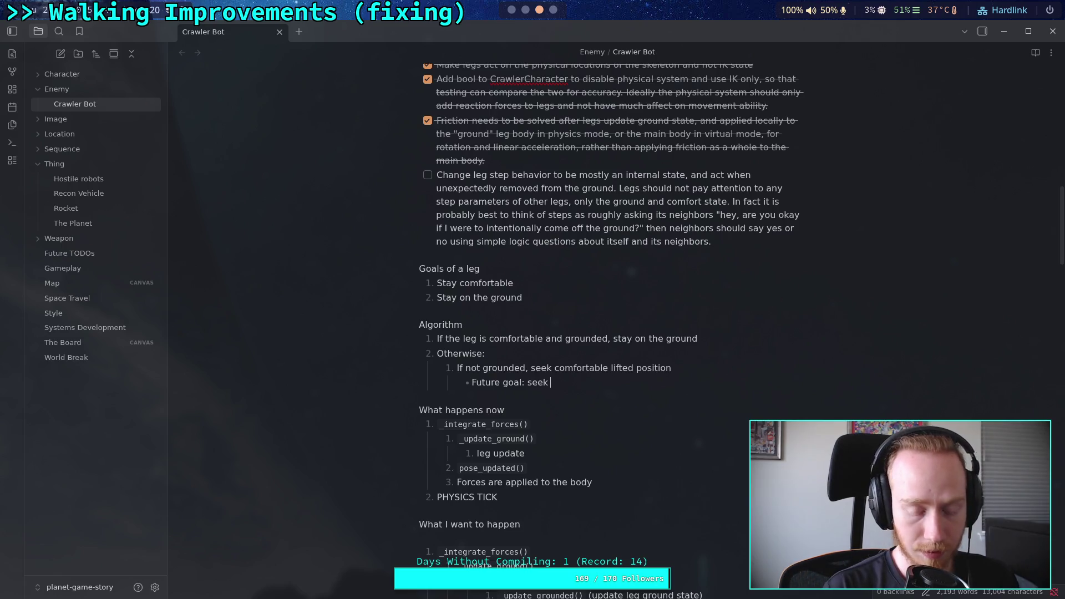
{"action": "key", "text": "BackSpace"}
{"action": "key", "text": "BackSpace"}
{"action": "key", "text": "BackSpace"}
{"action": "type", "text": "increase comfort "}
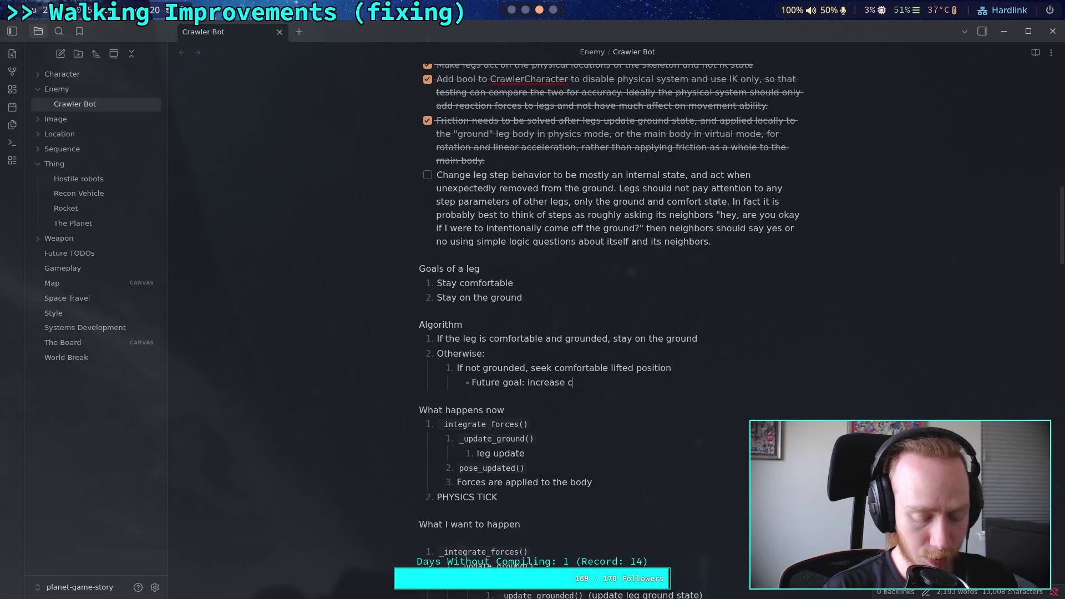
{"action": "type", "text": "region unti"}
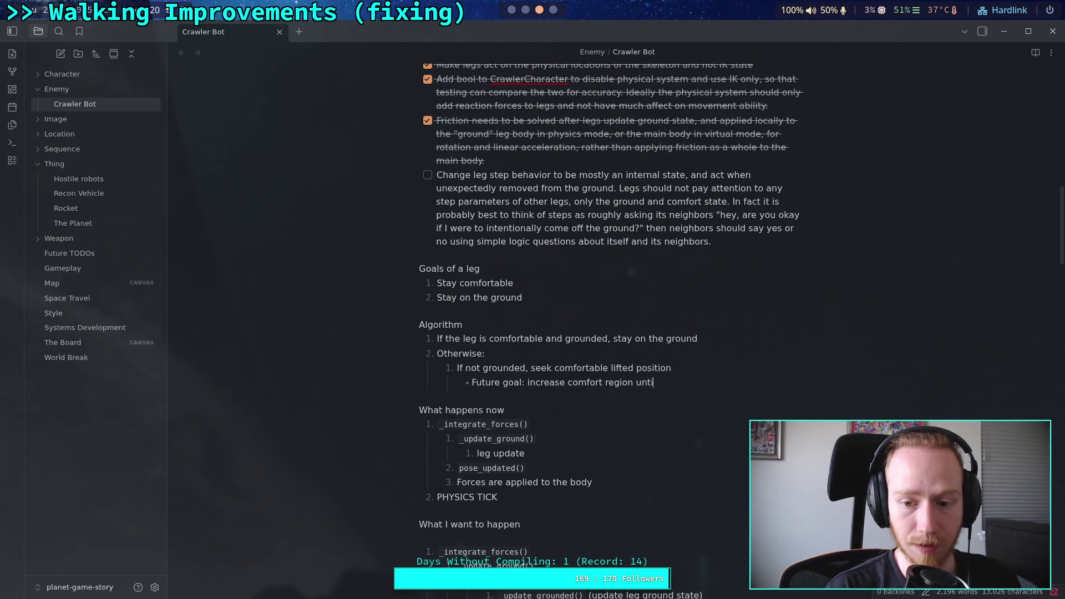
{"action": "type", "text": "l ground is "}
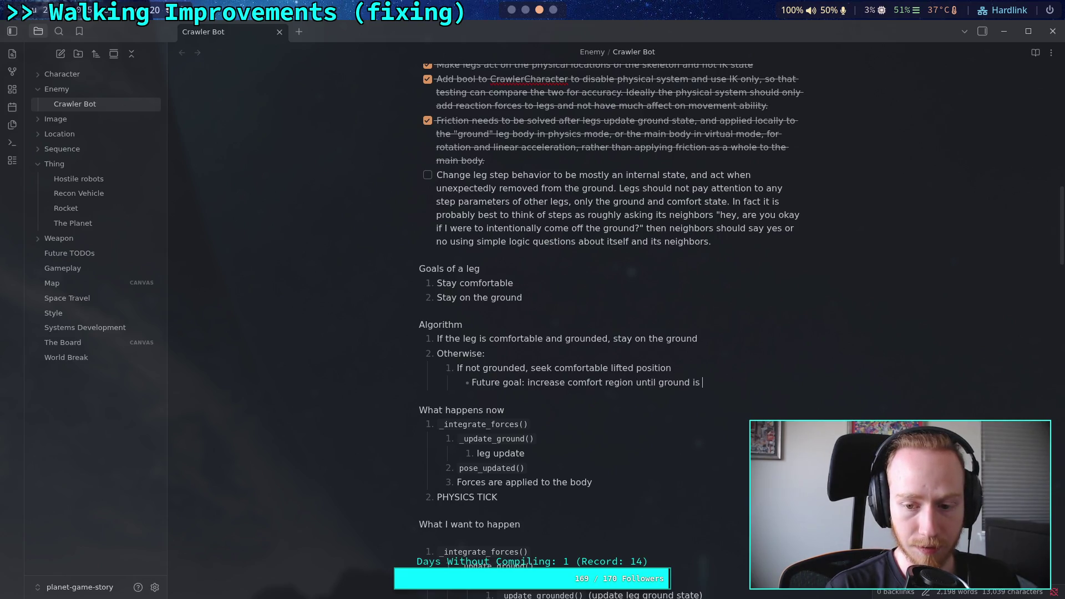
{"action": "type", "text": "found"}
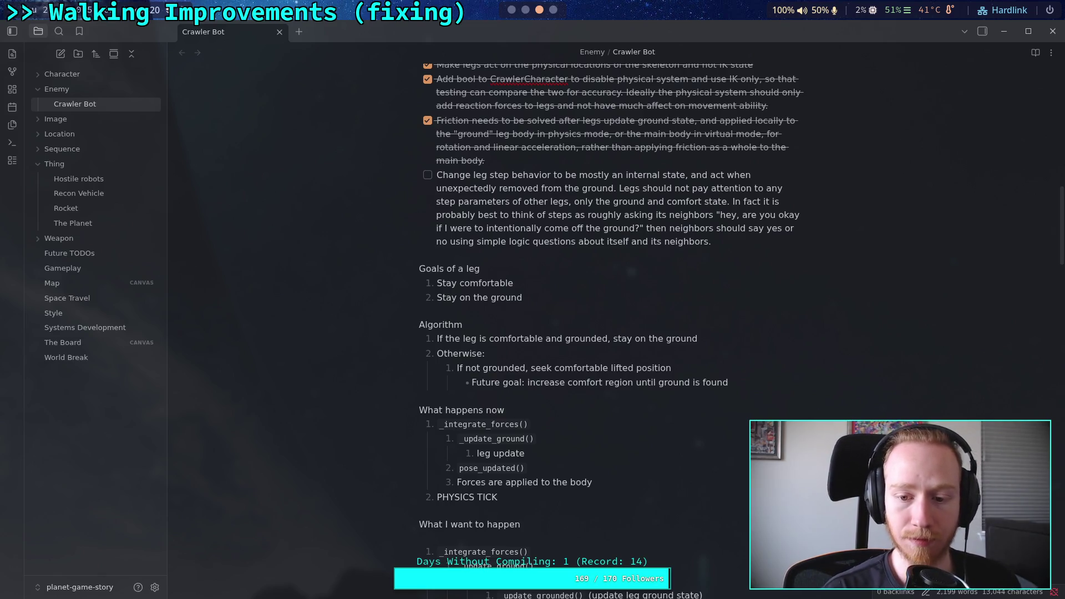
{"action": "left_click", "coordinate": [660, 382]}
Step: Expand the Future goal to 'and do ray/ shape casting until suitable ground is found'
{"action": "left_click", "coordinate": [637, 382]}
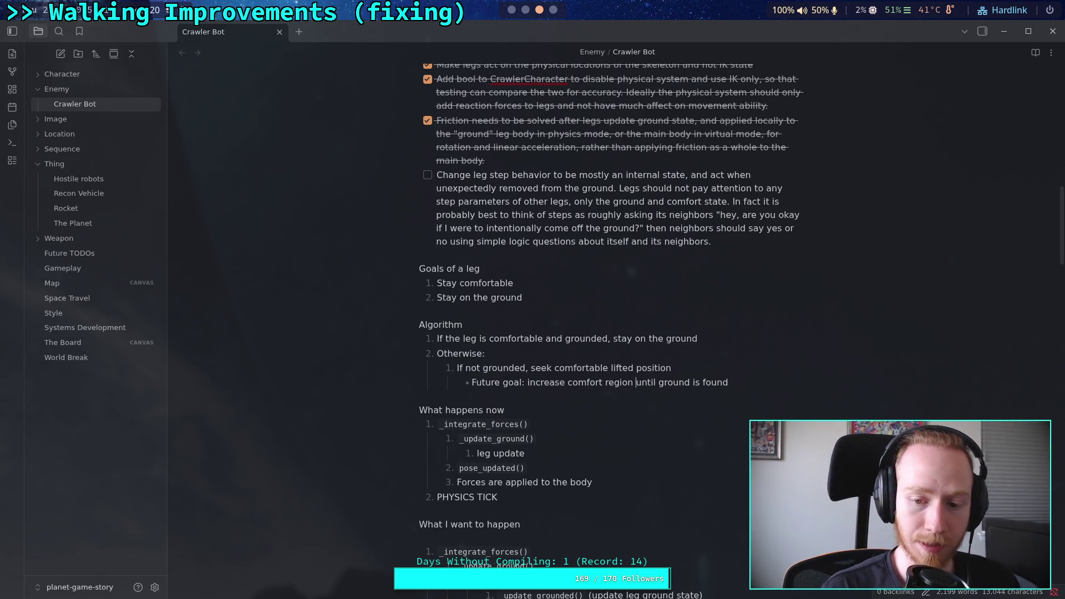
{"action": "type", "text": "and ray"}
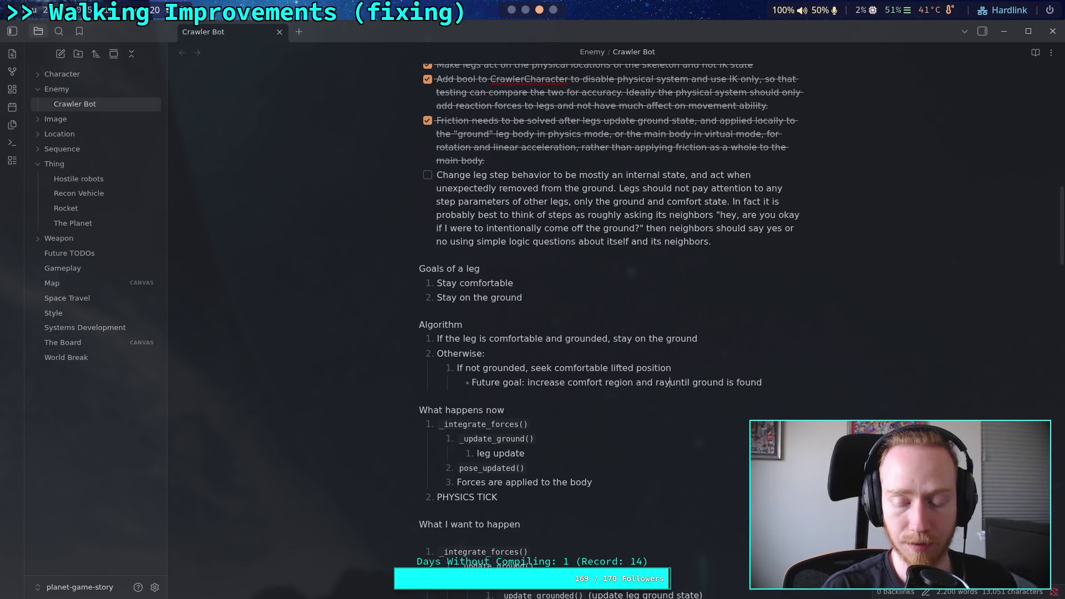
{"action": "key", "text": "BackSpace"}
{"action": "key", "text": "BackSpace"}
{"action": "key", "text": "BackSpace"}
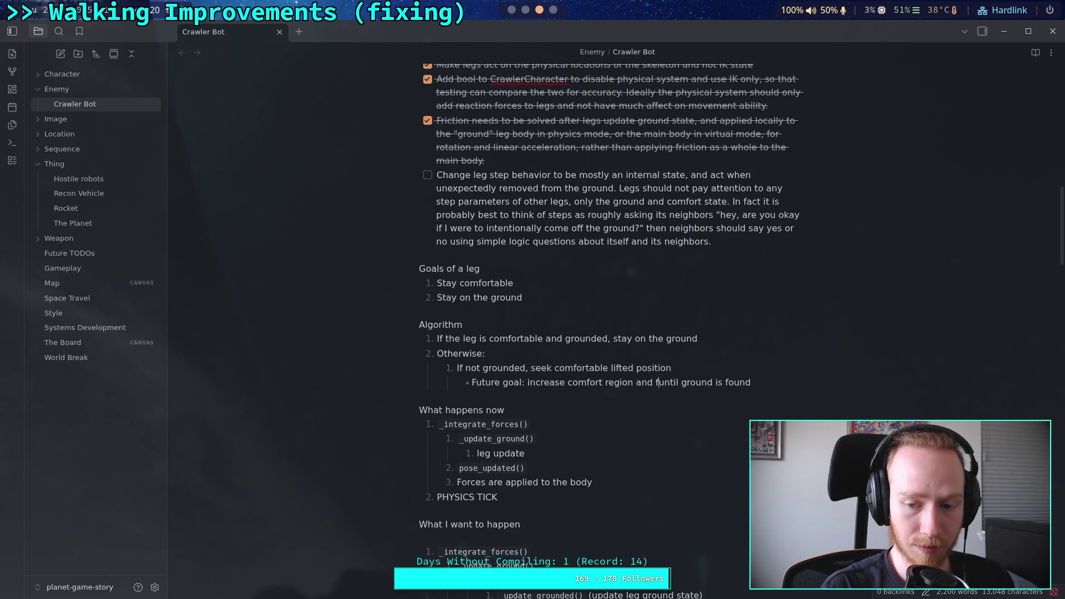
{"action": "type", "text": "do ra"}
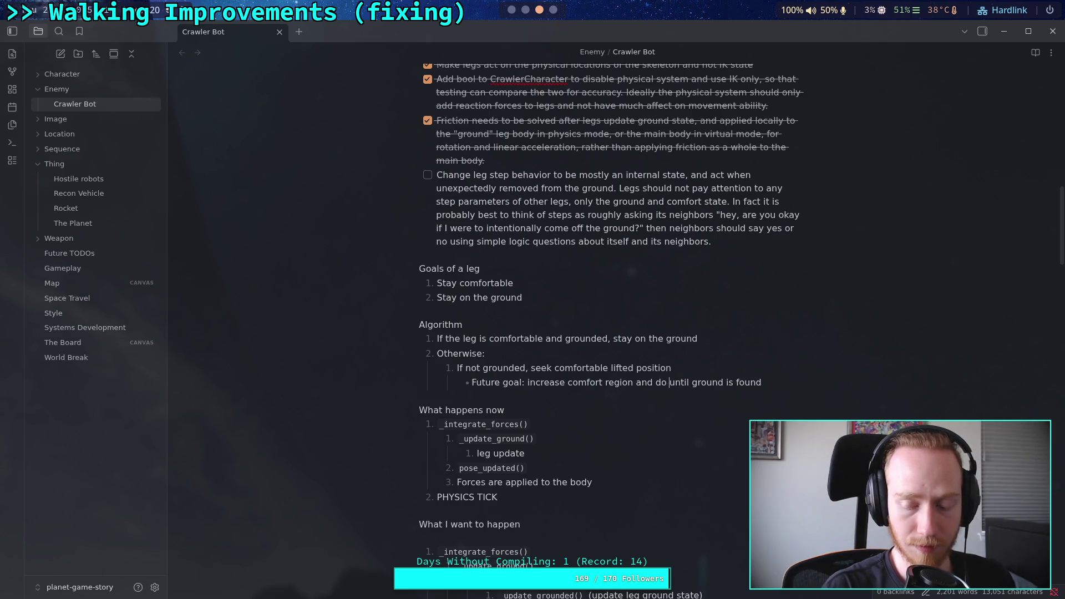
{"action": "type", "text": "y/ shap"}
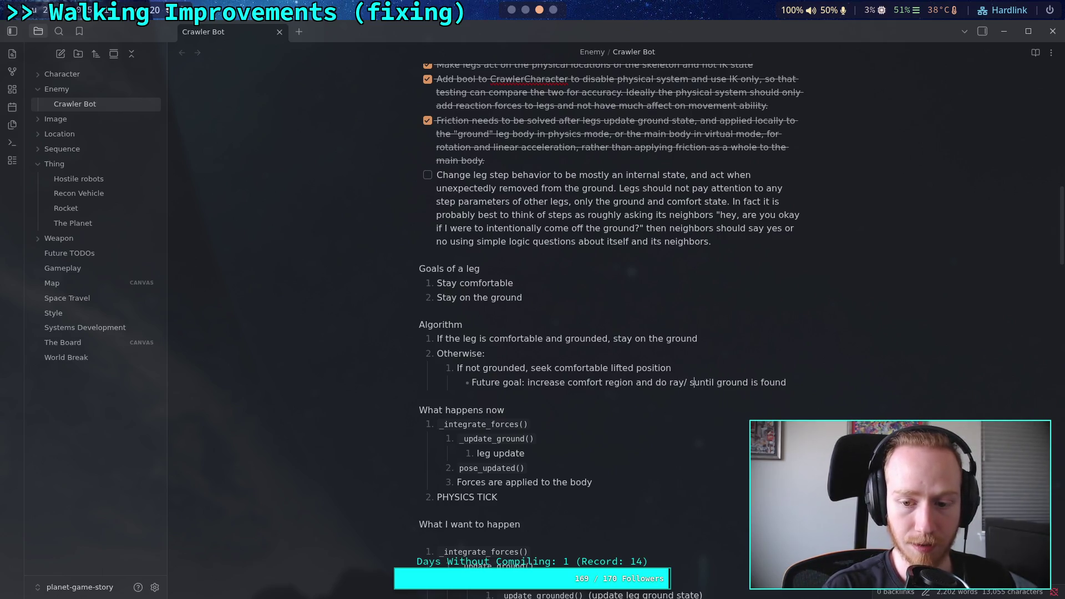
{"action": "type", "text": "e casting"}
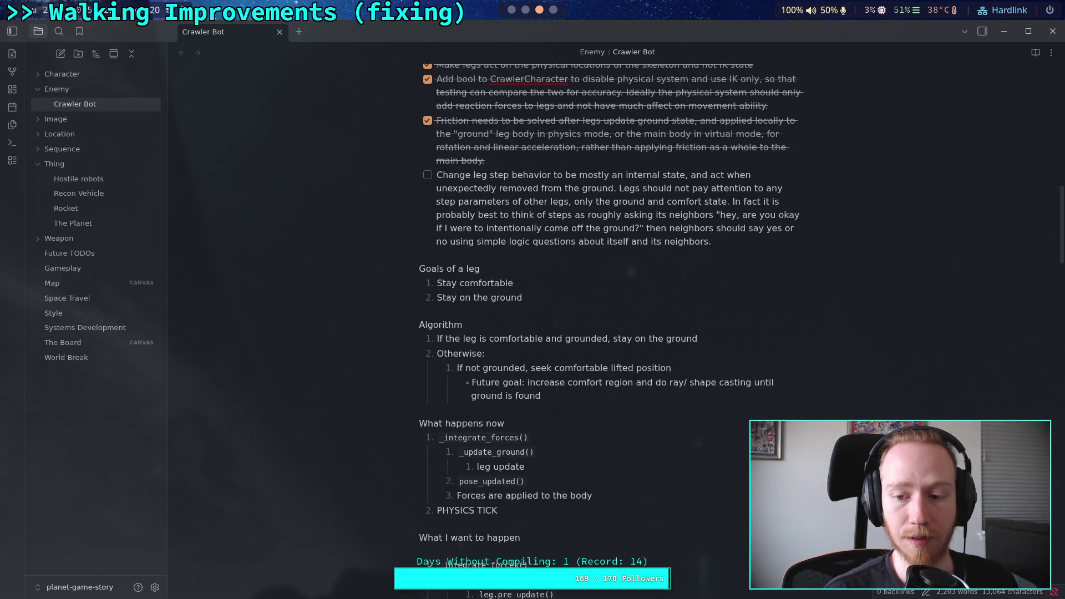
{"action": "left_click", "coordinate": [473, 395]}
{"action": "type", "text": "suitable"}
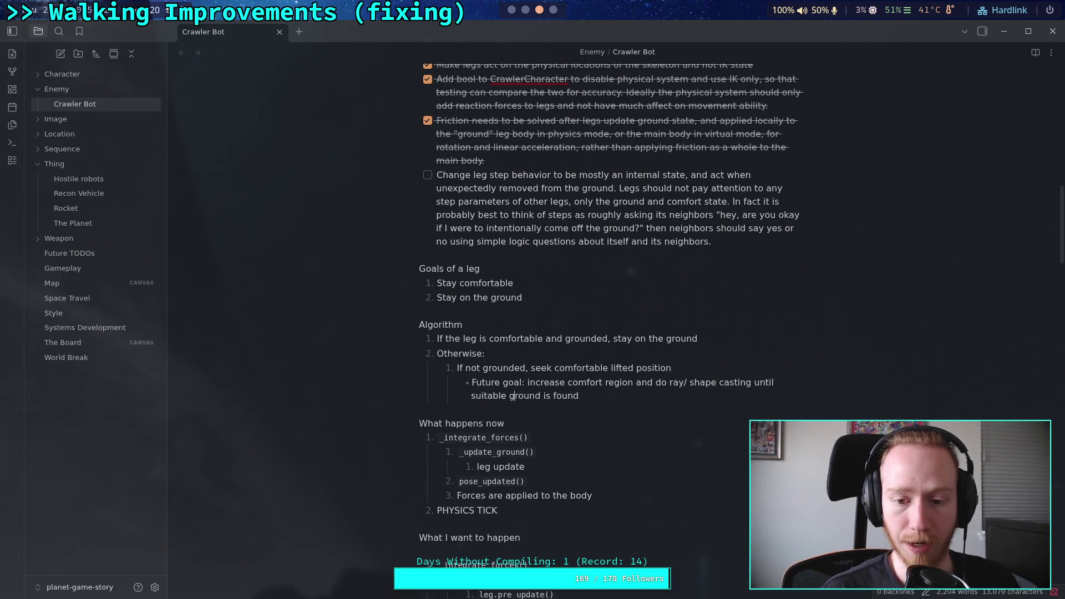
Step: Start a new numbered sub-step below the Future goal bullet
{"action": "key", "text": "End"}
{"action": "key", "text": "Return"}
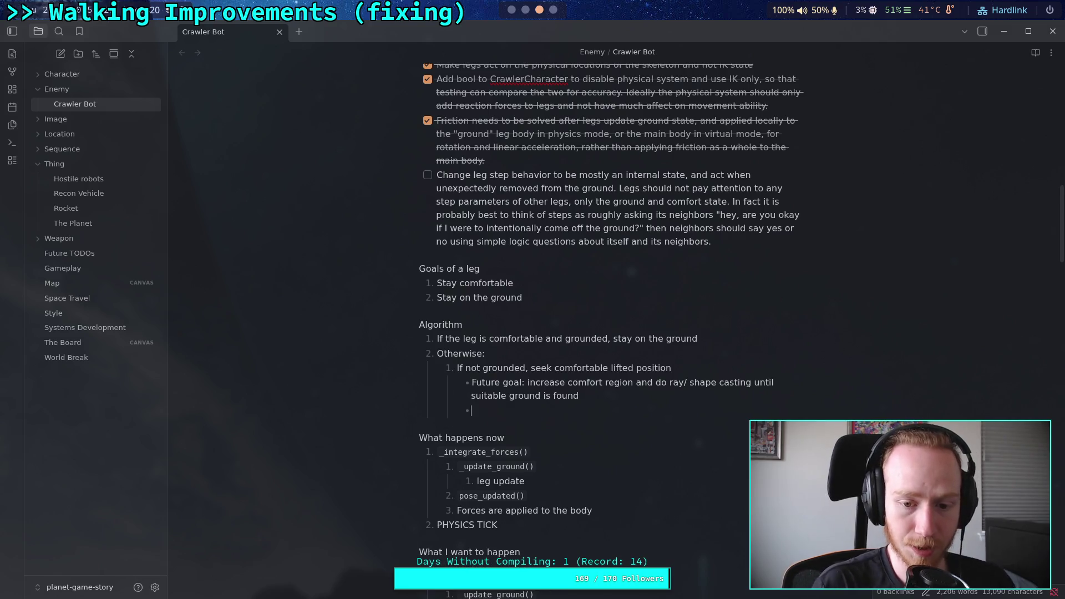
{"action": "key", "text": "BackSpace"}
{"action": "type", "text": "1"}
{"action": "type", "text": "."}
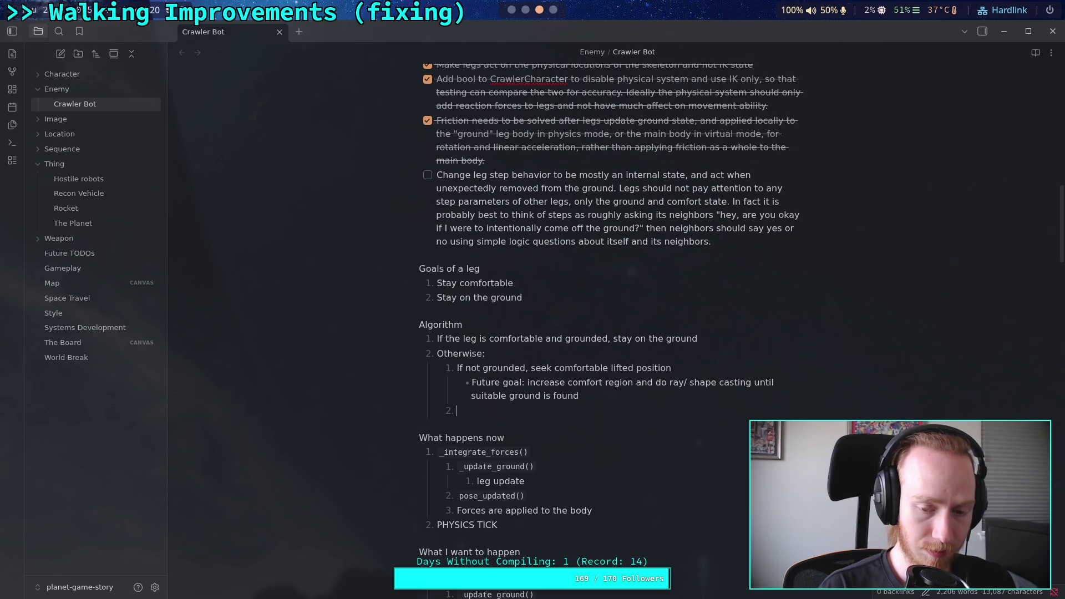
Step: Write the sub-step 'Currently grounded, ask all neighbors for permission to leave the ground'
{"action": "type", "text": "C"}
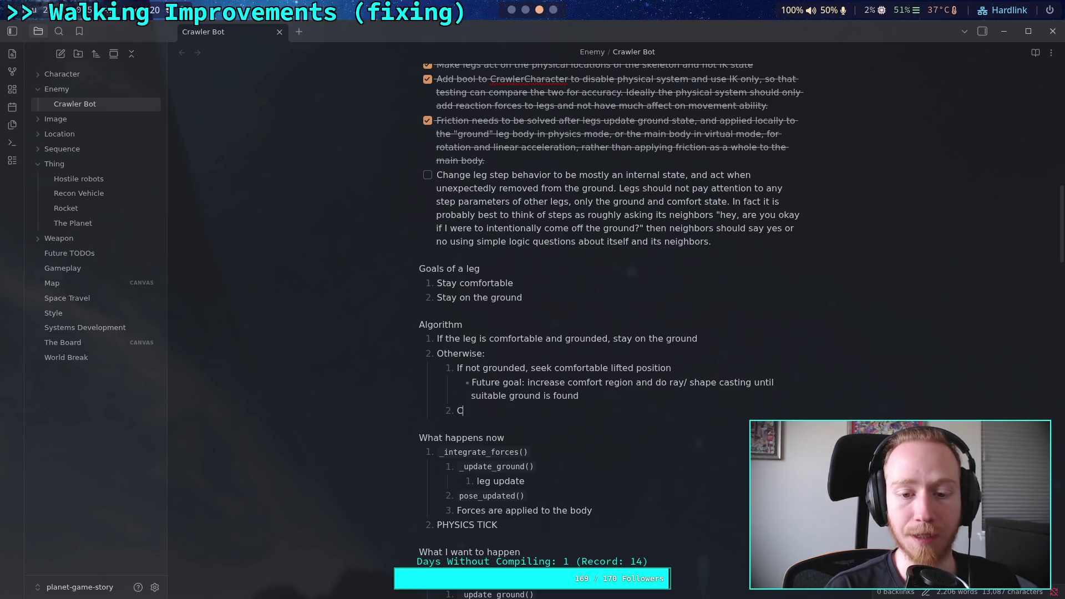
{"action": "type", "text": "urrently grounded,"}
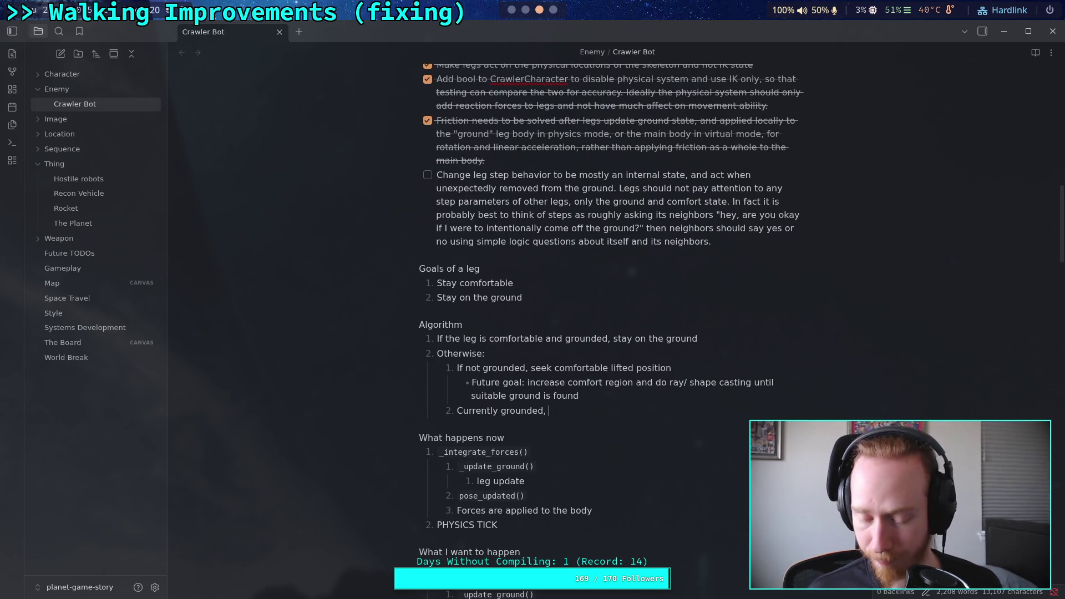
{"action": "type", "text": "ask "}
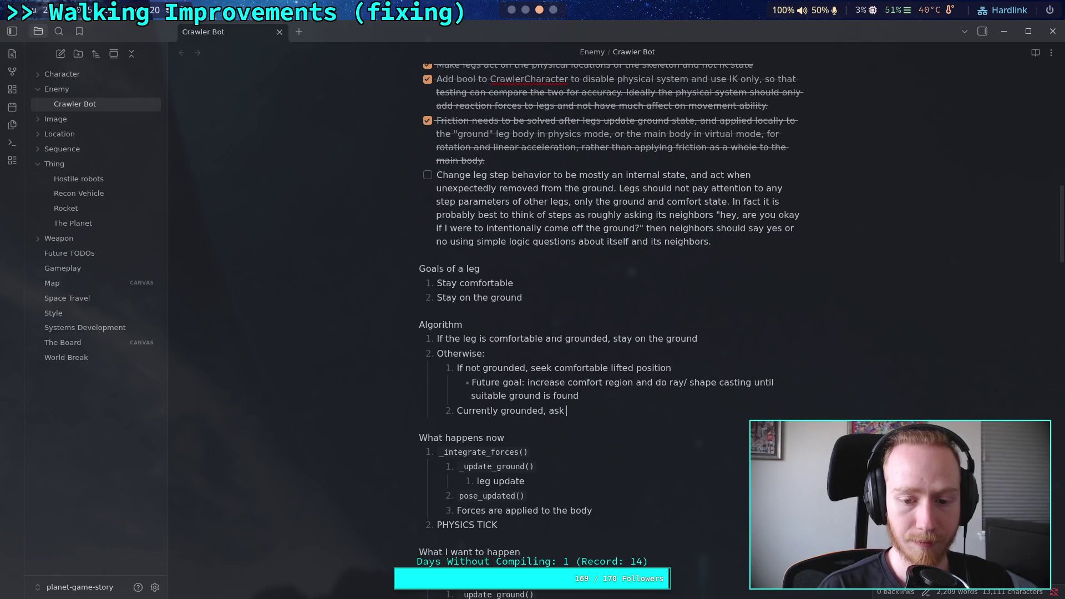
{"action": "type", "text": "all neigh"}
{"action": "key", "text": "BackSpace"}
{"action": "key", "text": "BackSpace"}
{"action": "key", "text": "BackSpace"}
{"action": "type", "text": "eighbors"}
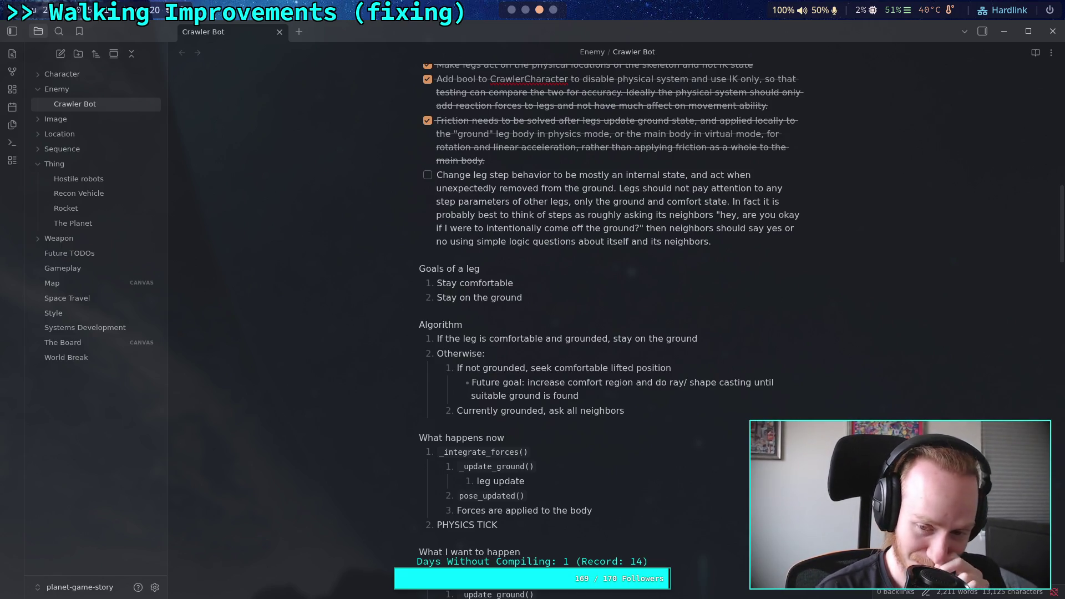
{"action": "key", "text": "BackSpace"}
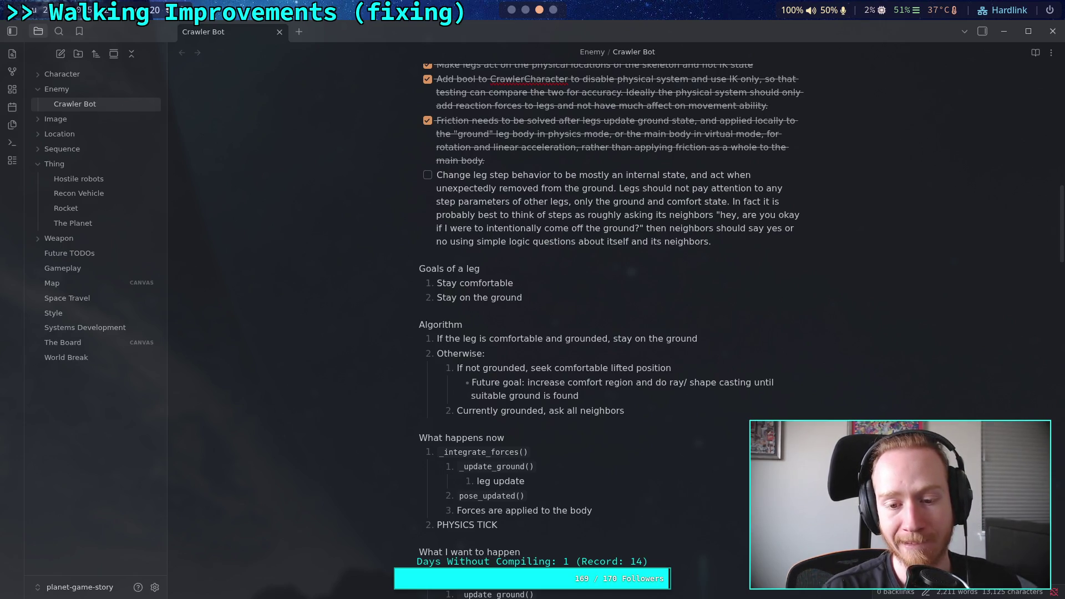
{"action": "type", "text": " for p"}
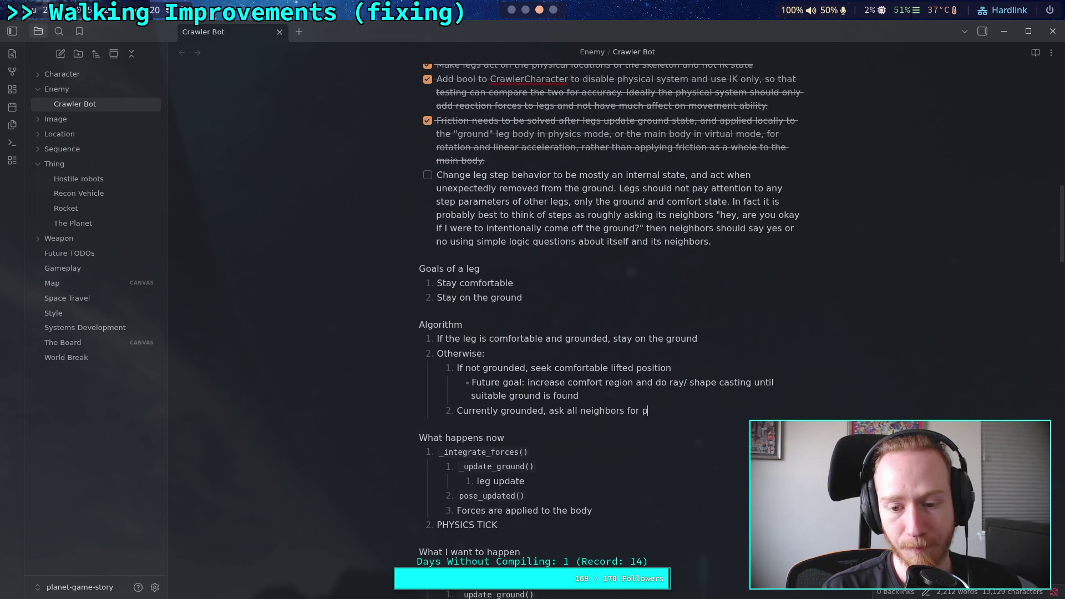
{"action": "type", "text": "ermission to "}
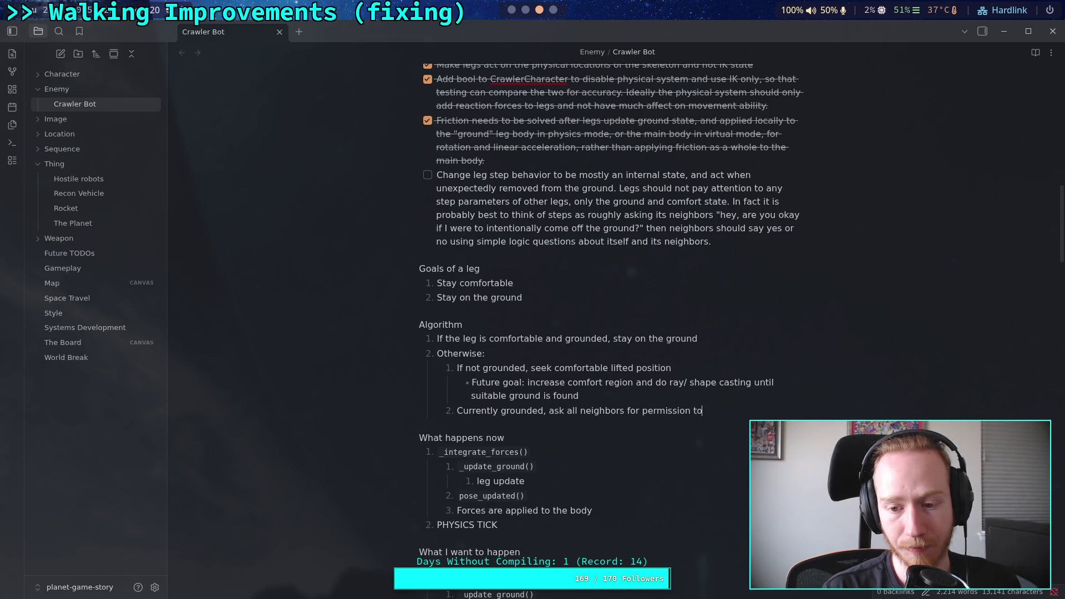
{"action": "type", "text": "take"}
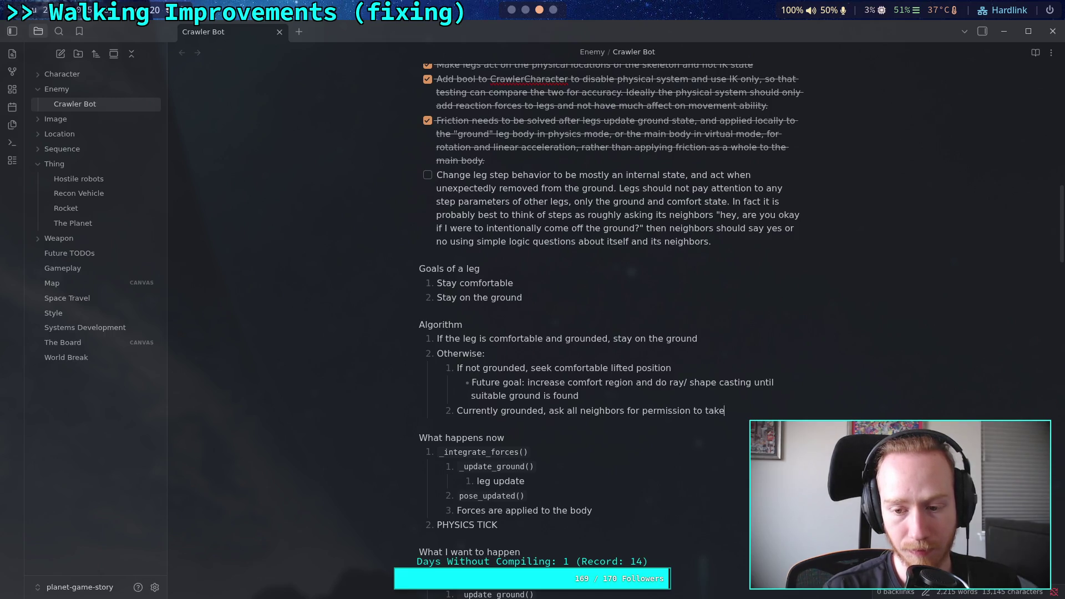
{"action": "type", "text": " a step"}
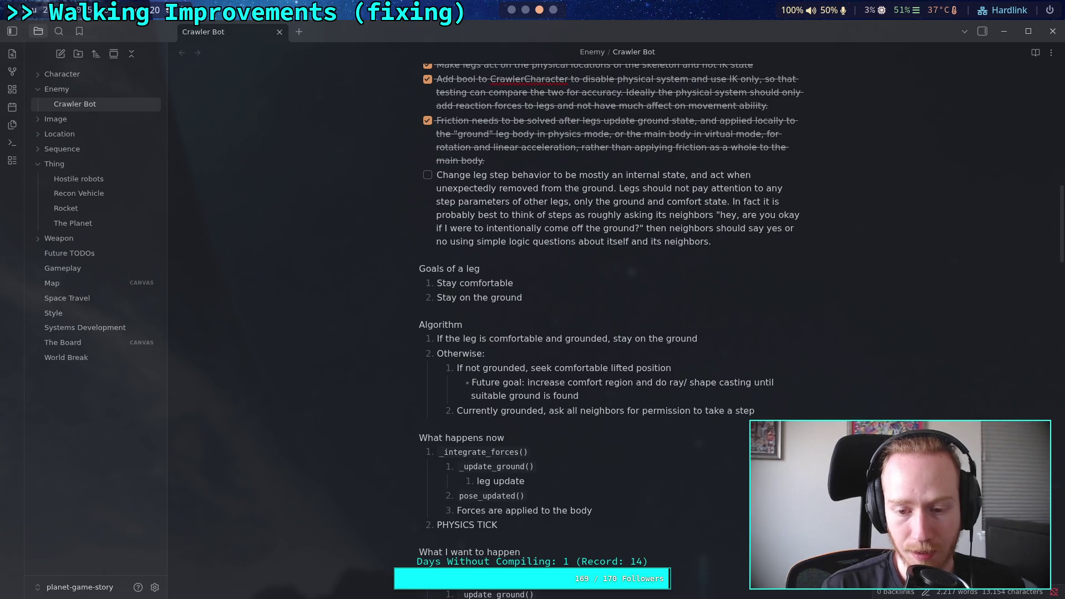
{"action": "key", "text": "BackSpace"}
{"action": "key", "text": "BackSpace"}
{"action": "key", "text": "BackSpace"}
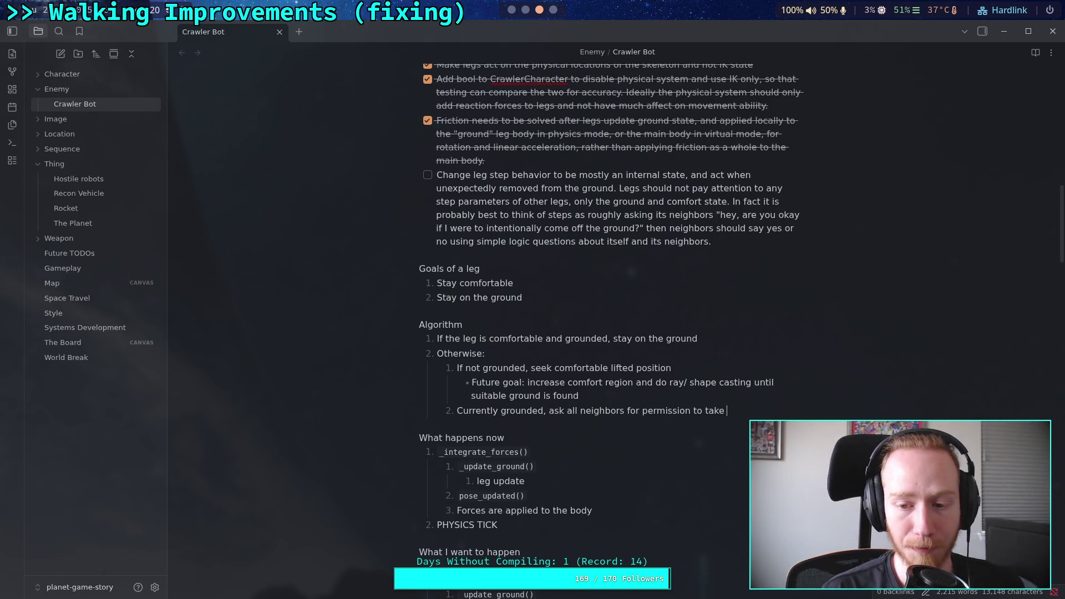
{"action": "key", "text": "BackSpace"}
{"action": "key", "text": "BackSpace"}
{"action": "key", "text": "BackSpace"}
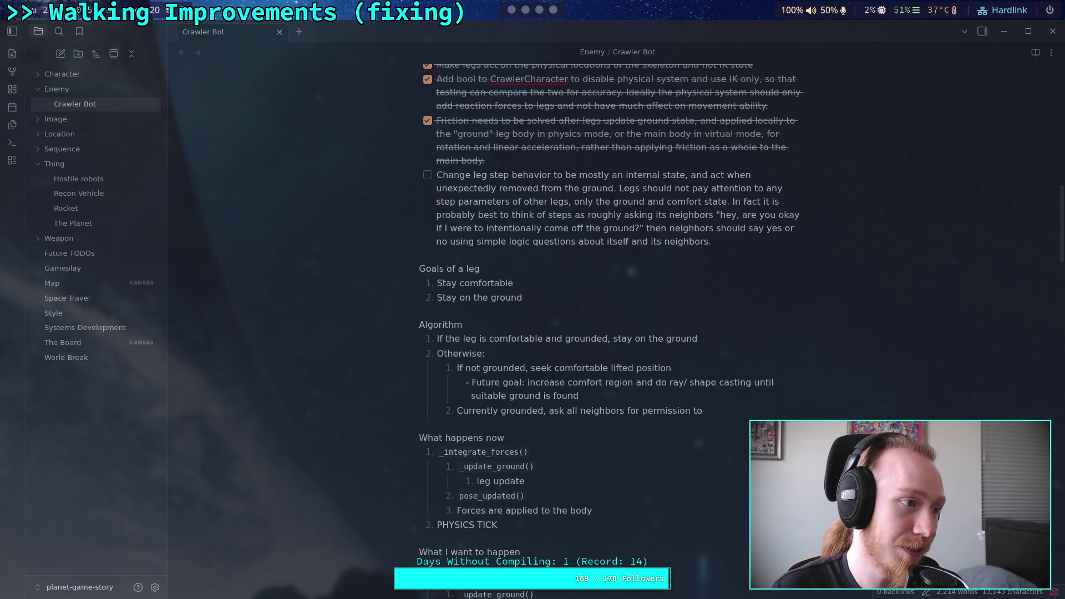
{"action": "type", "text": "leave the ground"}
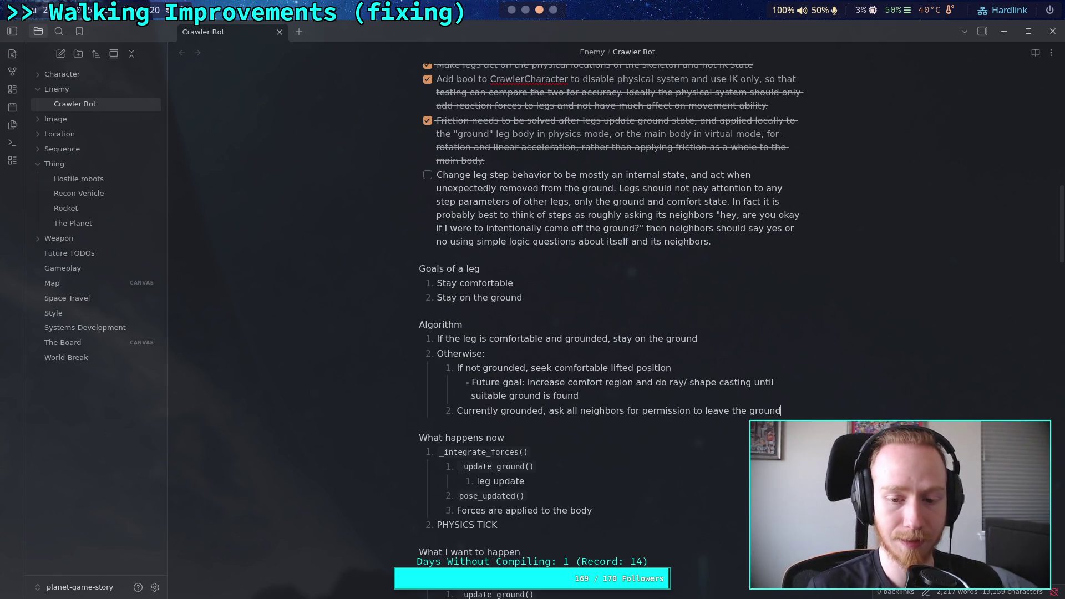
{"action": "key", "text": "Return"}
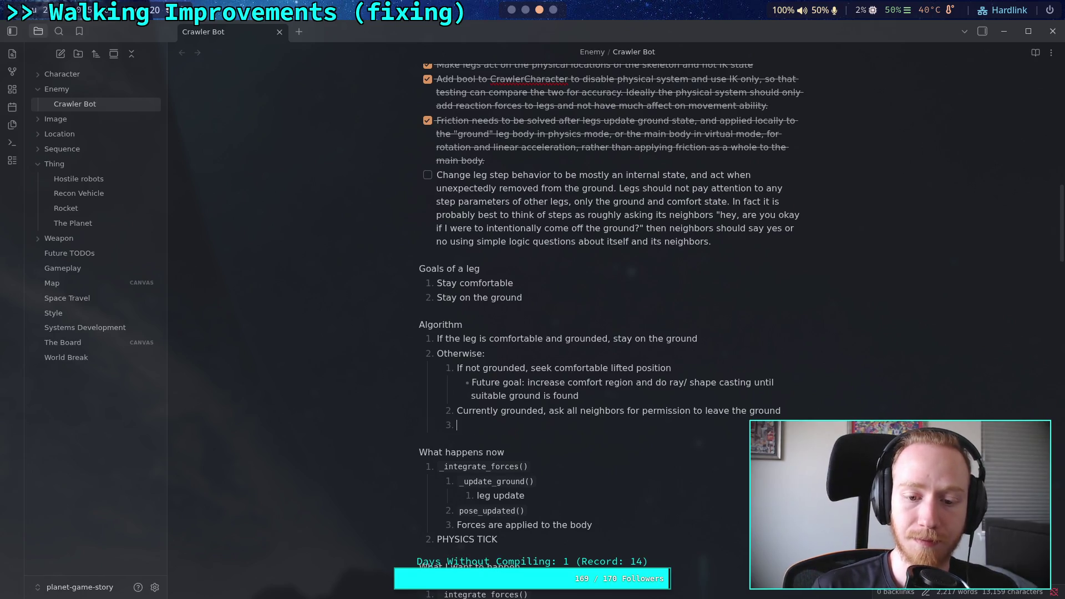
Step: Type the third sub-step 'If all neighbors are OK'
{"action": "type", "text": "I"}
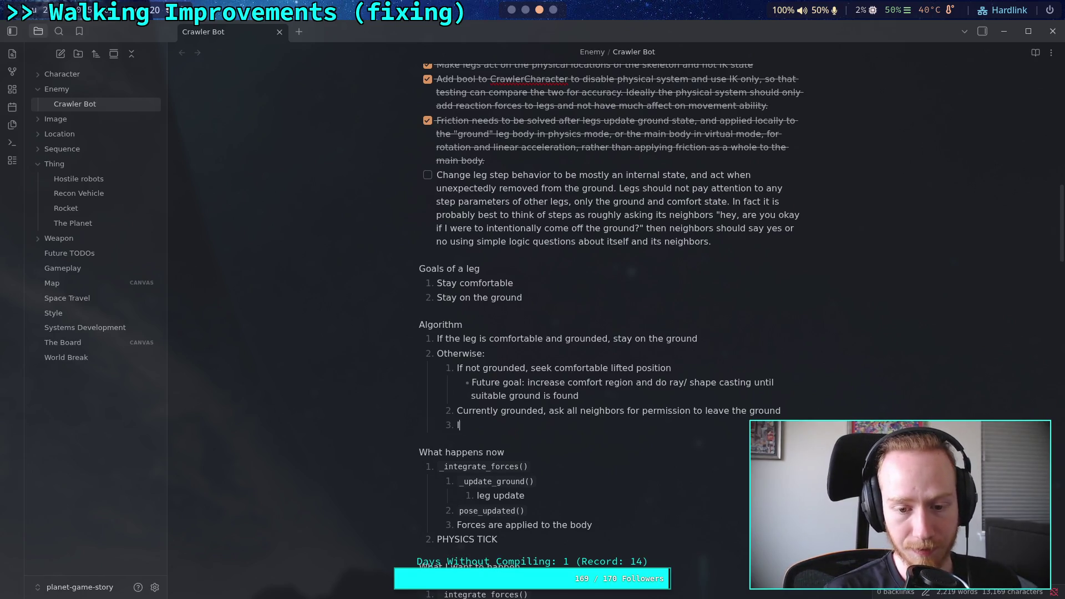
{"action": "type", "text": "f all neigh"}
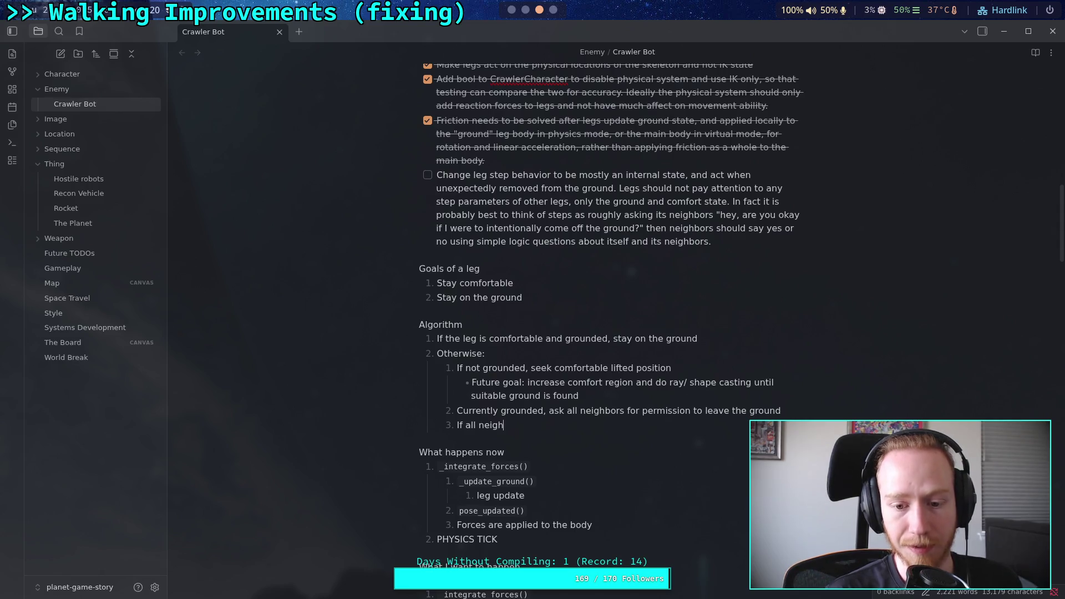
{"action": "type", "text": "bors are "}
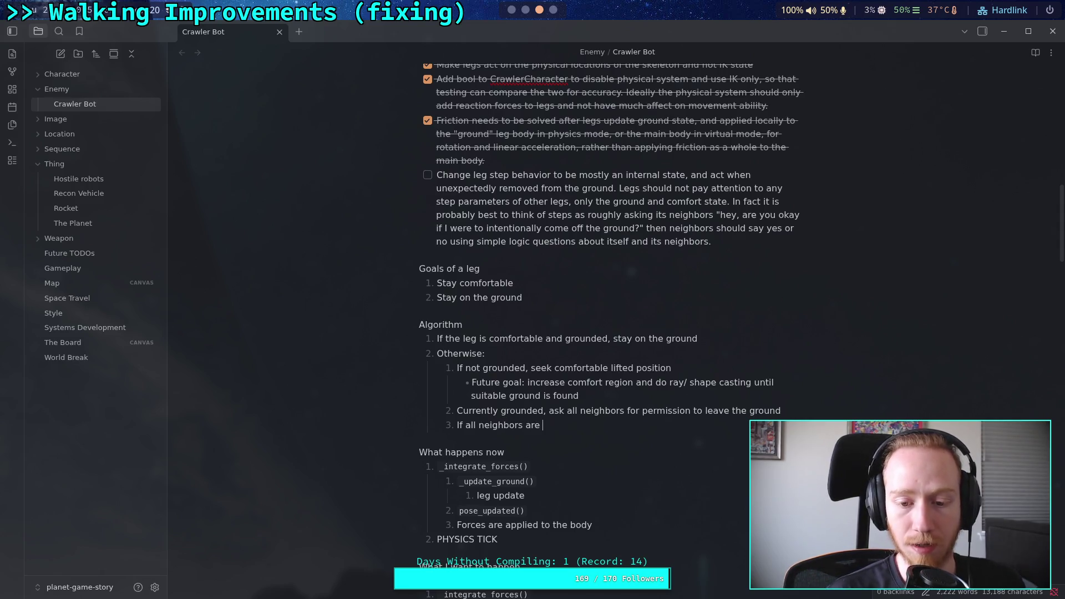
{"action": "type", "text": "OK,"}
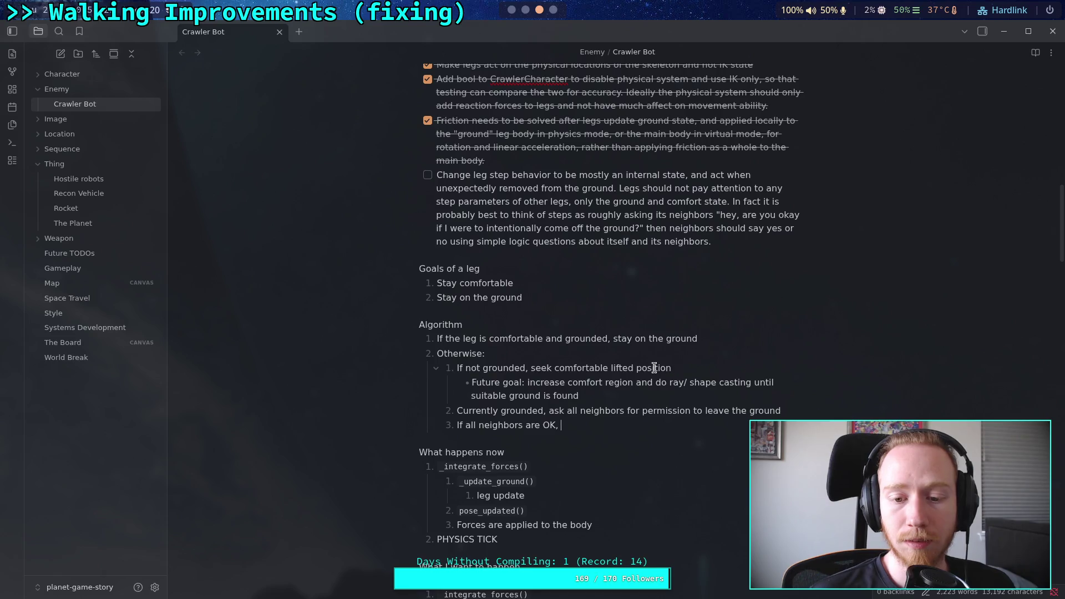
{"action": "left_click_drag", "start_coordinate": [673, 368], "coordinate": [661, 368]}
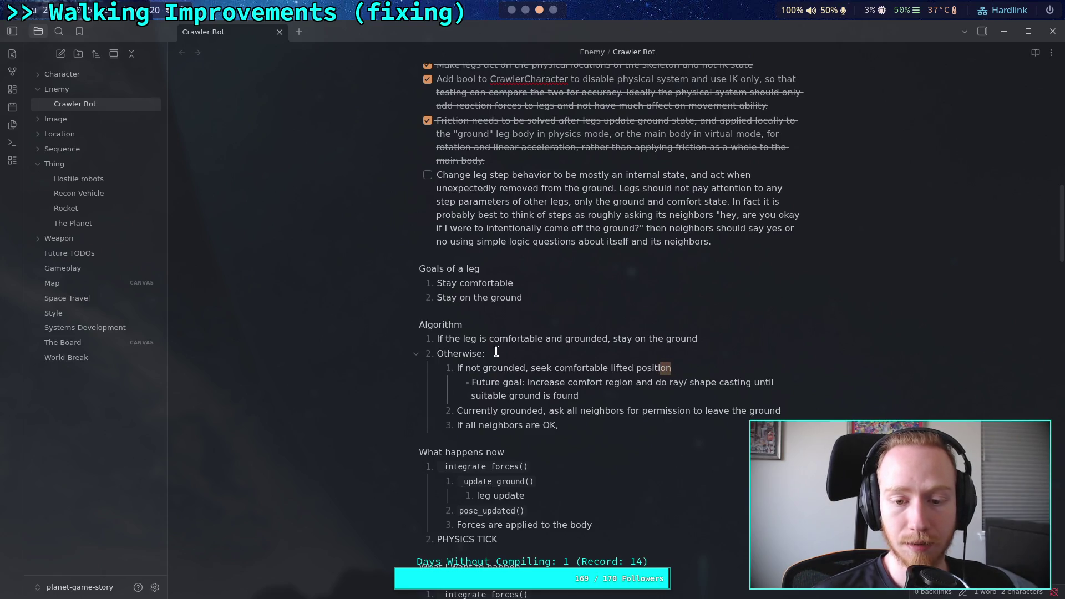
Step: End 'If not grounded' with a colon and nest 'Seek comfortable grounded position' beneath it
{"action": "left_click", "coordinate": [530, 387]}
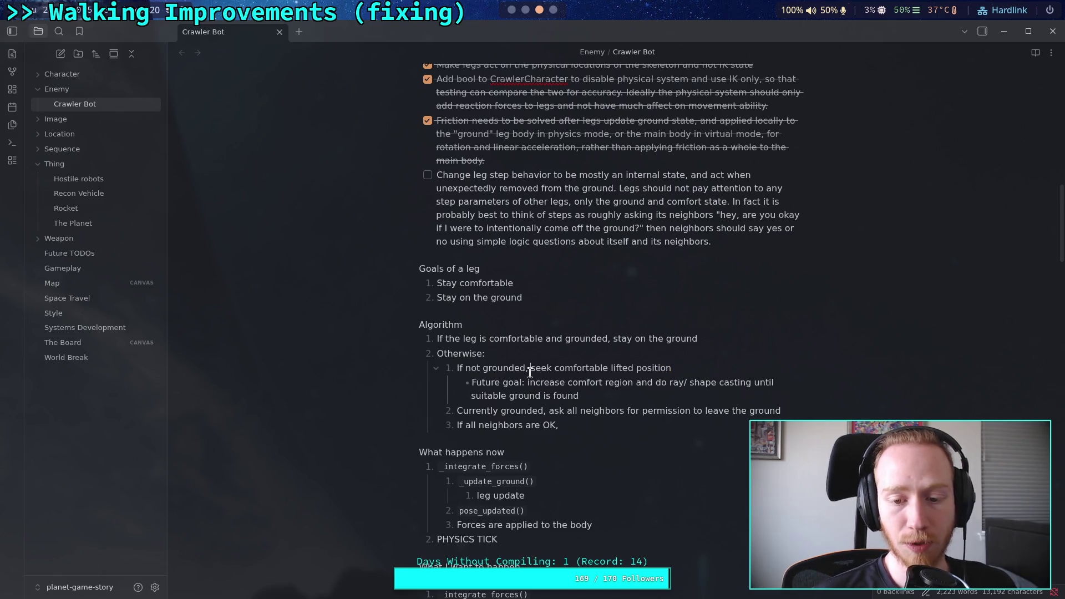
{"action": "left_click", "coordinate": [631, 433]}
{"action": "left_click", "coordinate": [639, 422]}
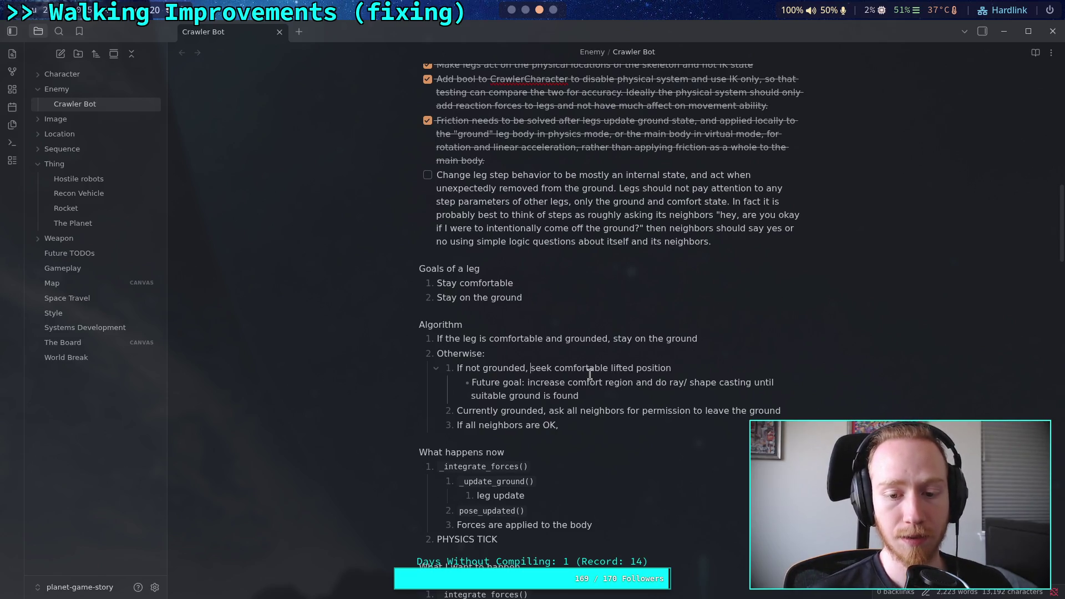
{"action": "key", "text": "BackSpace"}
{"action": "type", "text": ":"}
{"action": "key", "text": "Return"}
{"action": "key", "text": "Tab"}
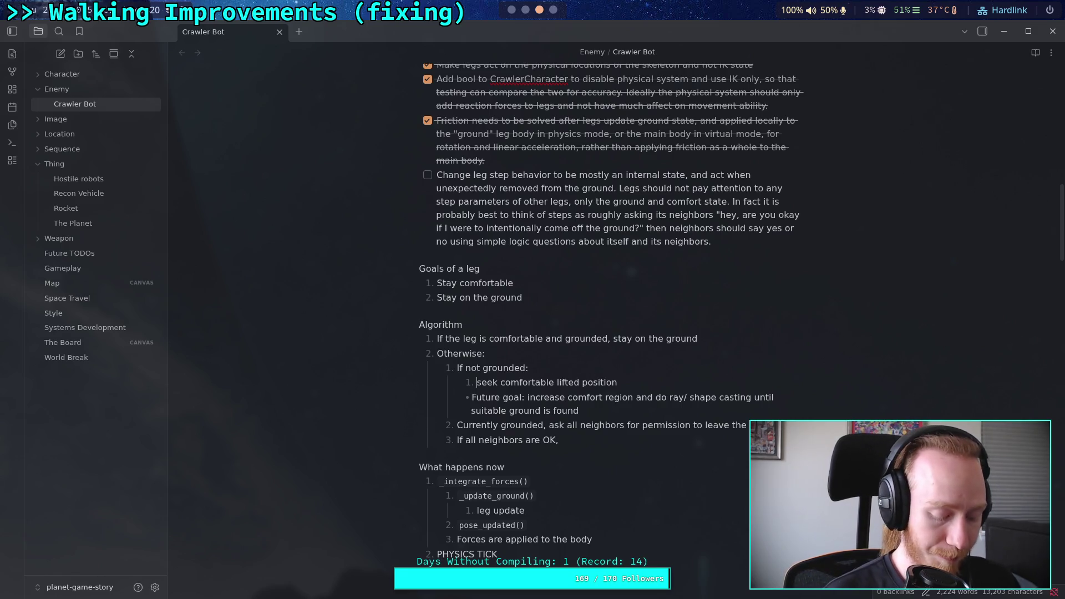
{"action": "type", "text": "Seek "}
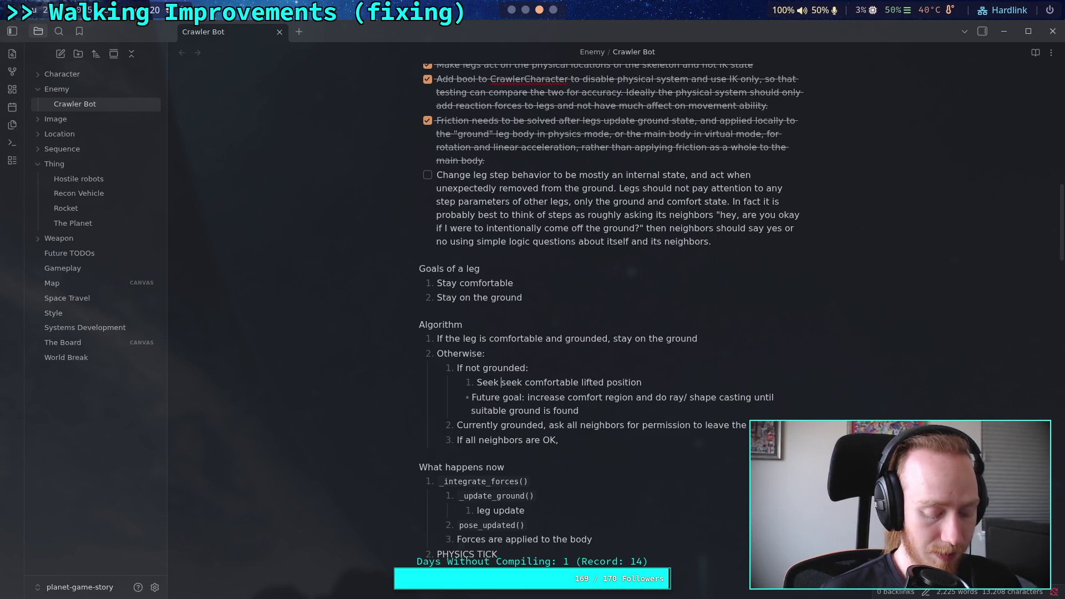
{"action": "type", "text": "comfort"}
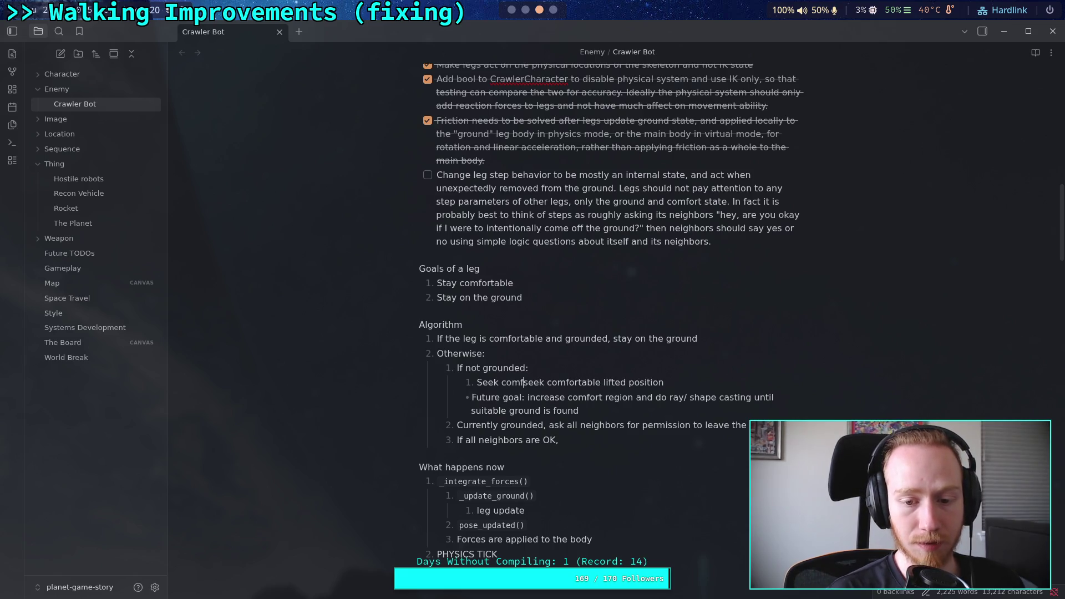
{"action": "type", "text": "able grounded "}
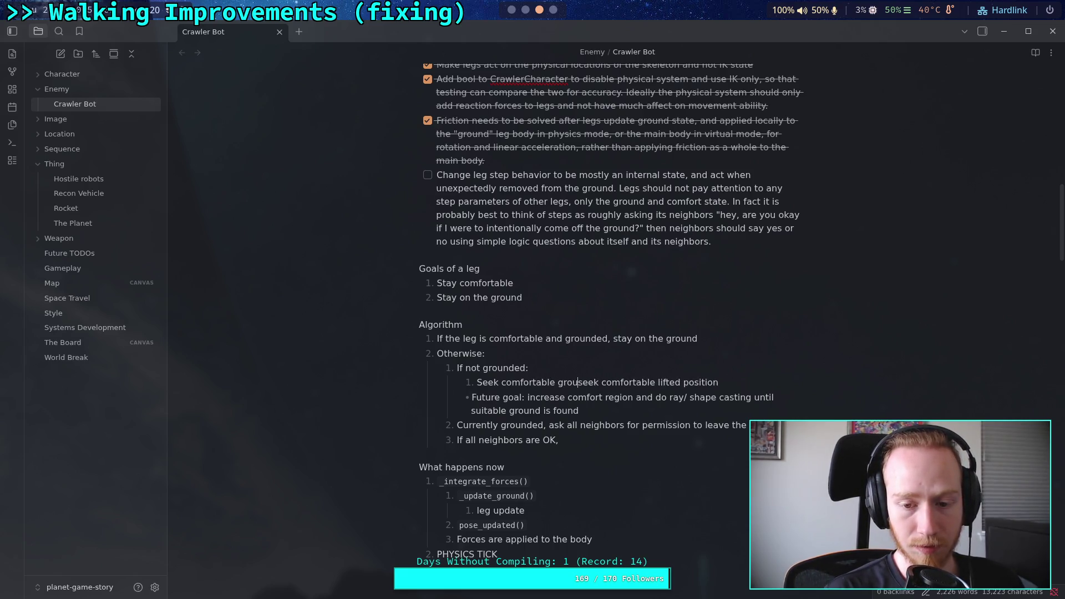
{"action": "type", "text": "position"}
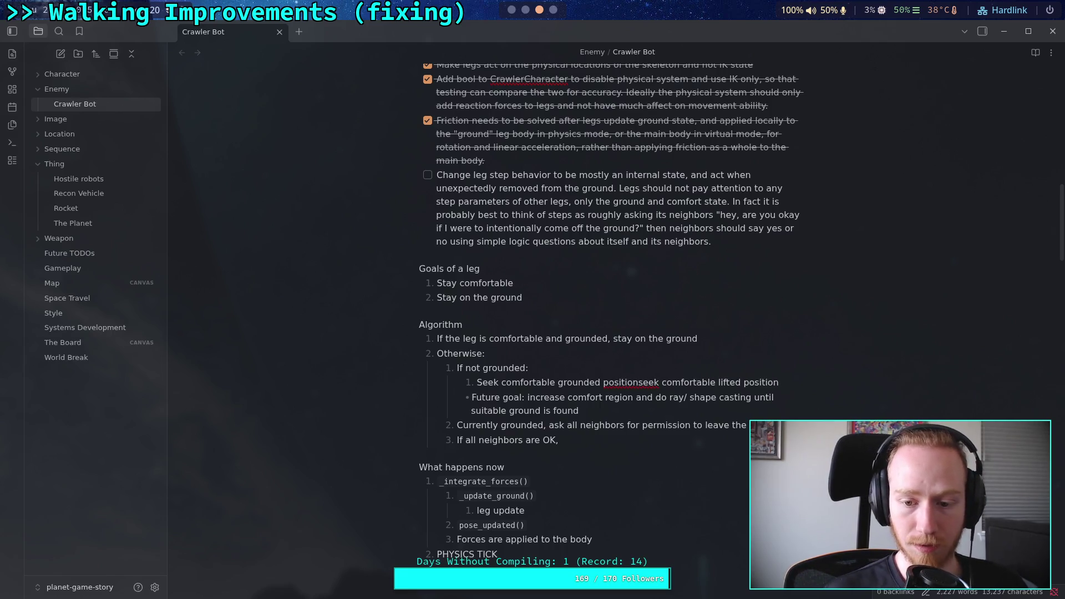
Step: Add 'If no ground available, seek comfortable lifted position' and indent the Future goal bullet under it
{"action": "key", "text": "Return"}
{"action": "type", "text": "If no"}
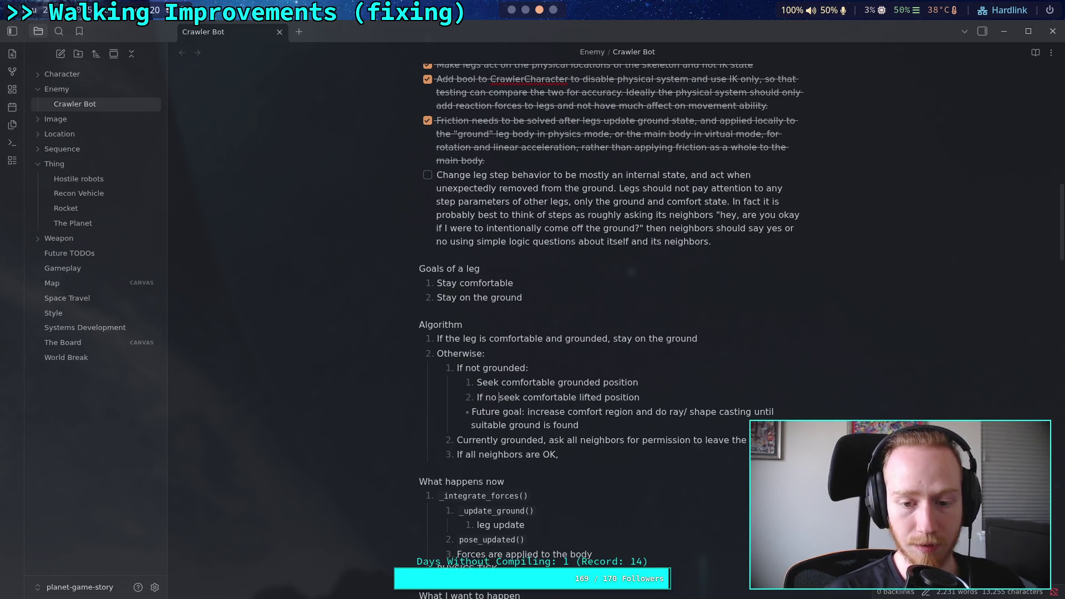
{"action": "type", "text": " gr"}
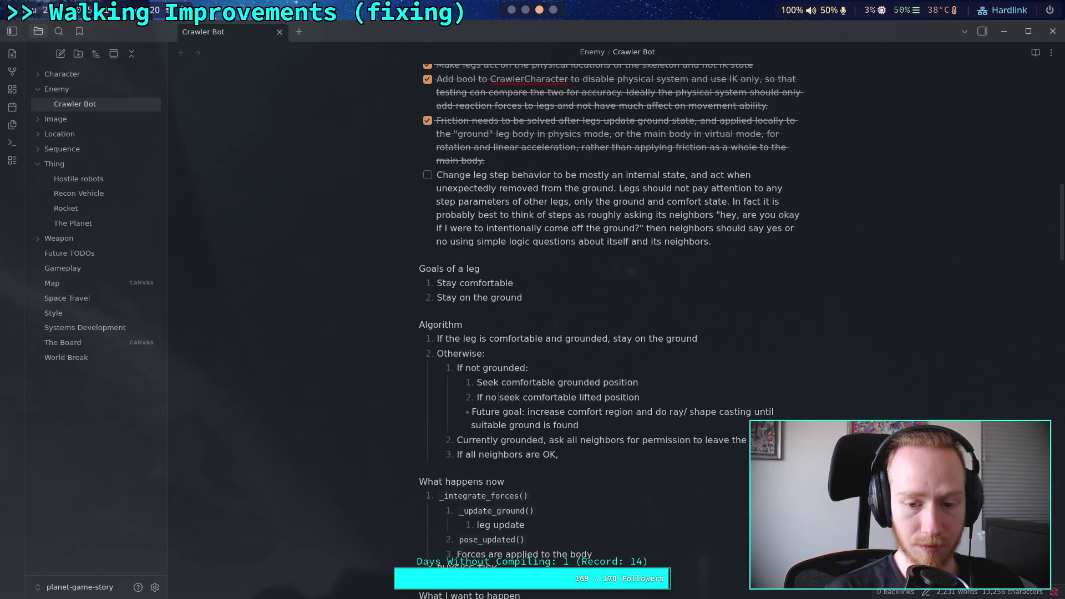
{"action": "type", "text": "ounded position"}
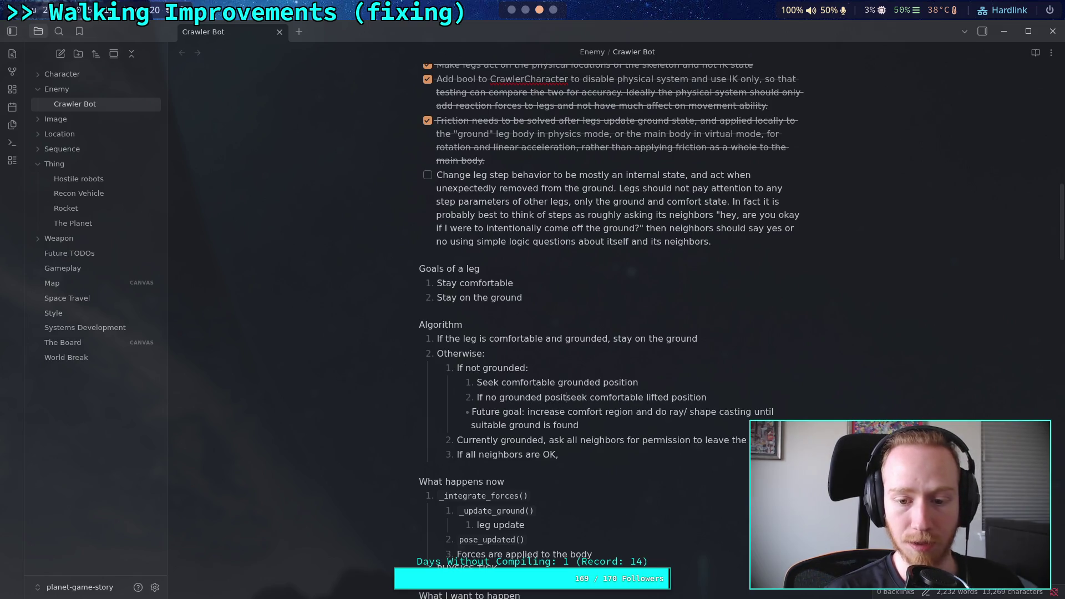
{"action": "type", "text": ","}
{"action": "key", "text": "BackSpace"}
{"action": "key", "text": "BackSpace"}
{"action": "key", "text": "BackSpace"}
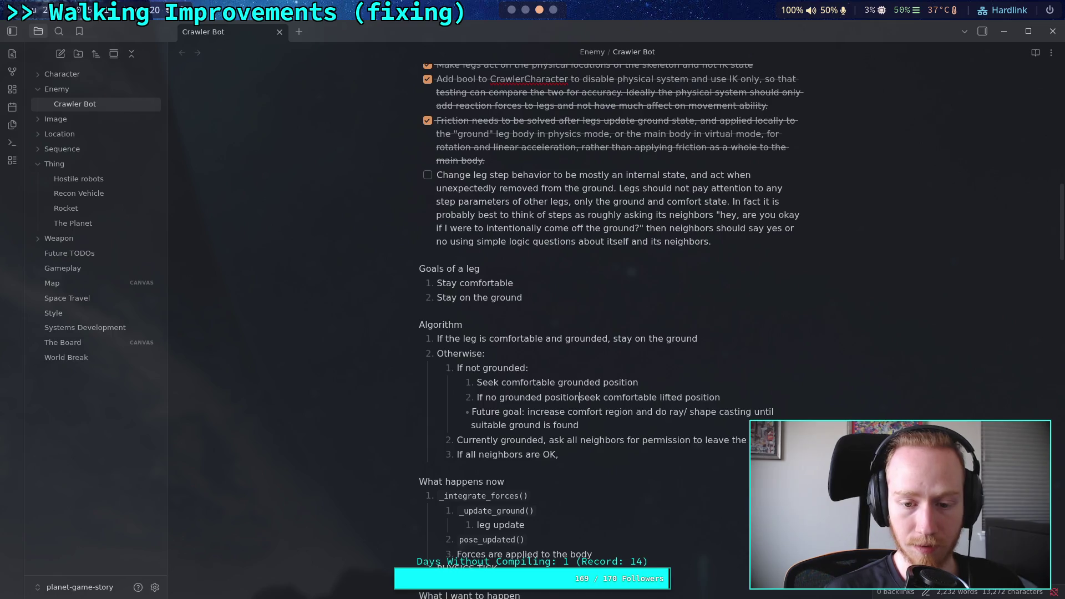
{"action": "type", "text": "availabed"}
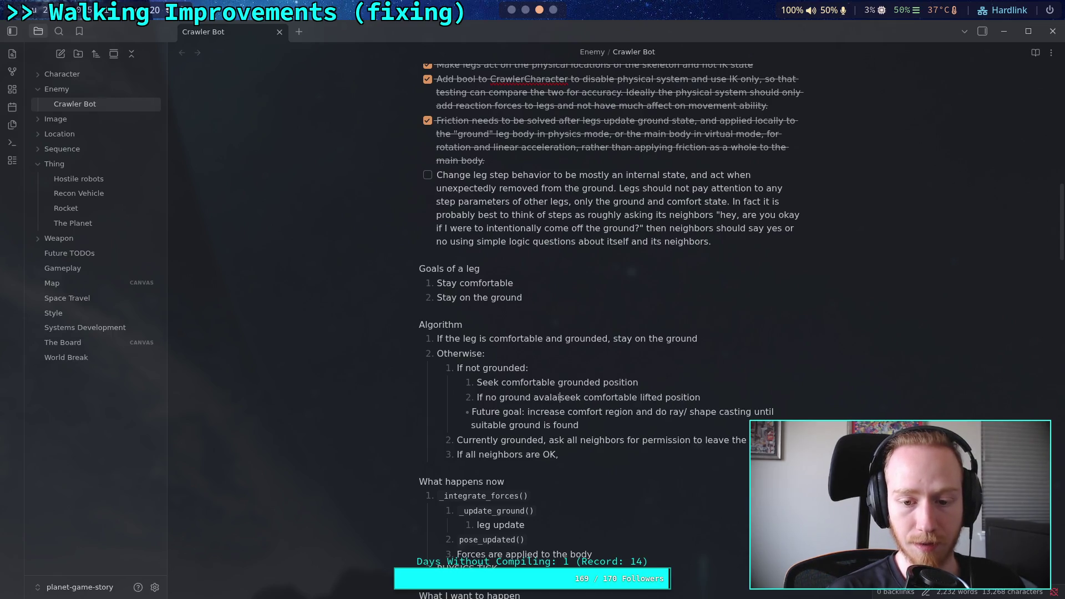
{"action": "key", "text": "BackSpace"}
{"action": "key", "text": "BackSpace"}
{"action": "type", "text": "le"}
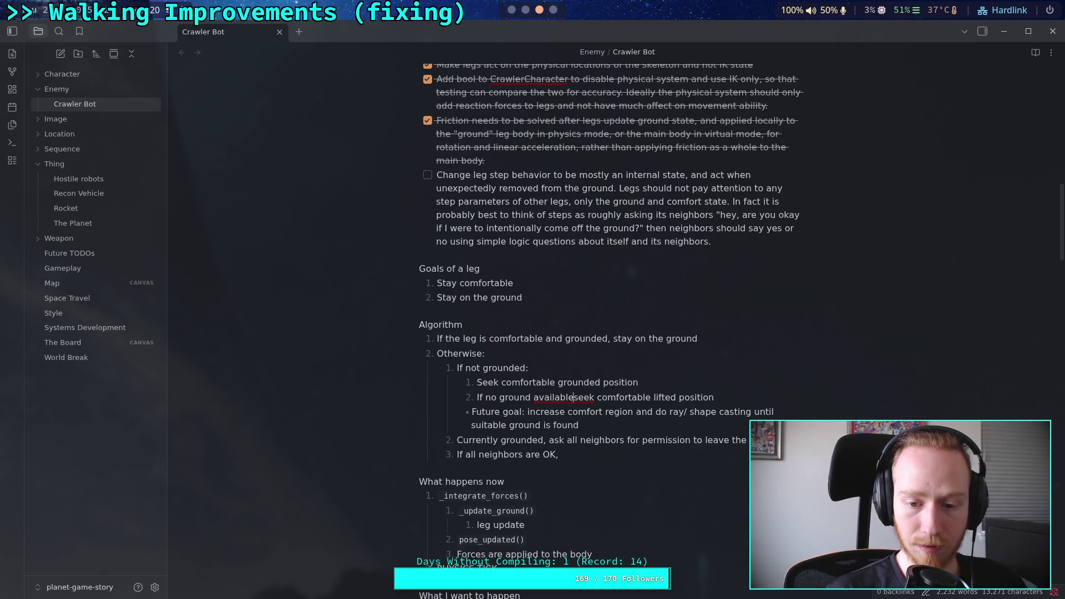
{"action": "type", "text": ":"}
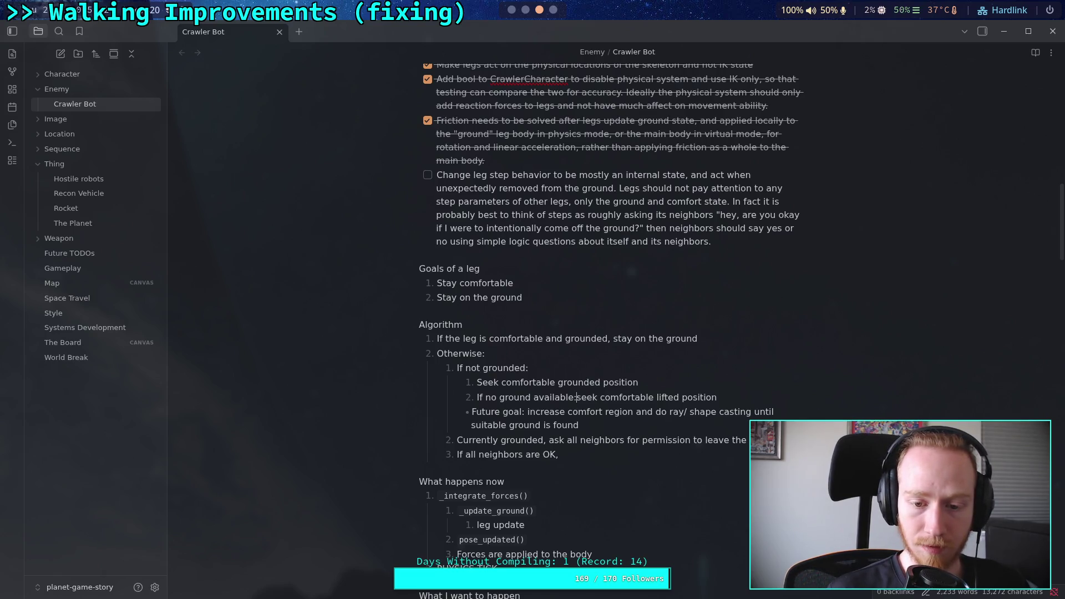
{"action": "key", "text": "BackSpace"}
{"action": "type", "text": ","}
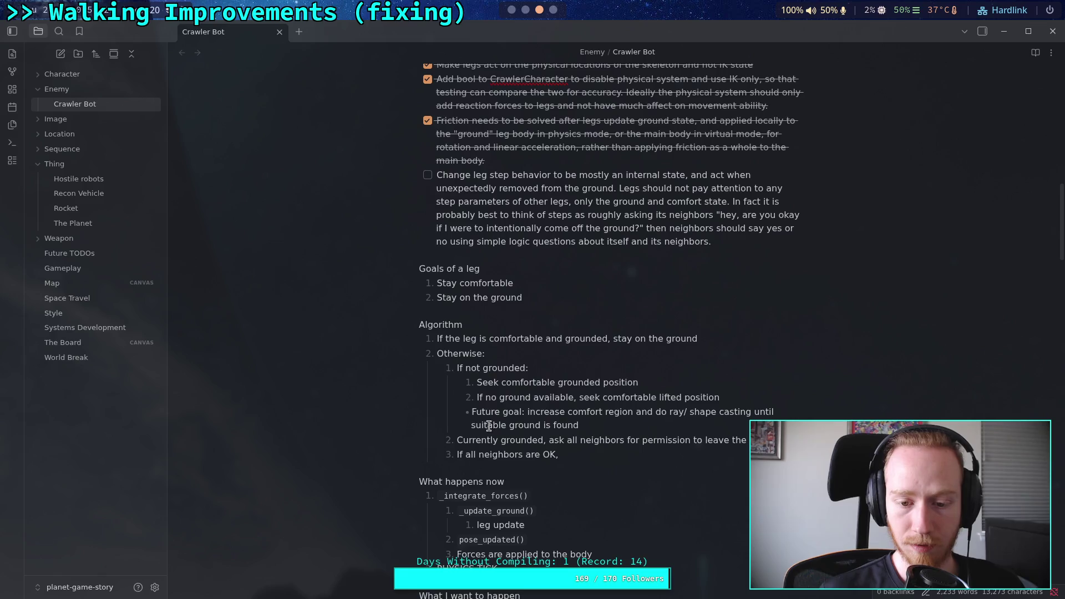
{"action": "left_click", "coordinate": [473, 411]}
{"action": "key", "text": "Tab"}
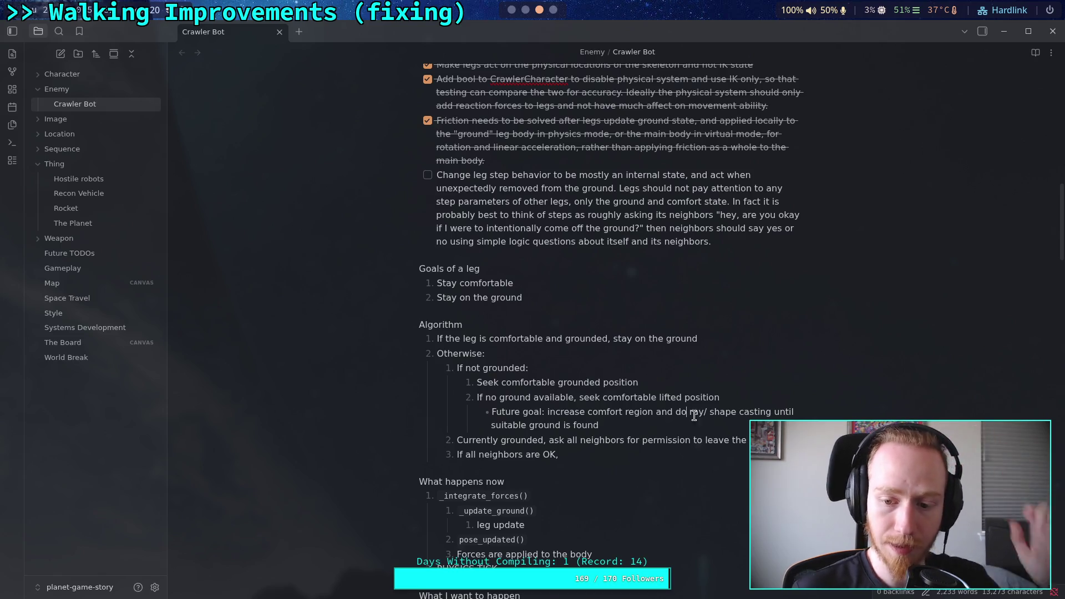
Step: Insert 'more' before 'ray/' in the Future goal, then move to the Currently grounded line
{"action": "type", "text": "more"}
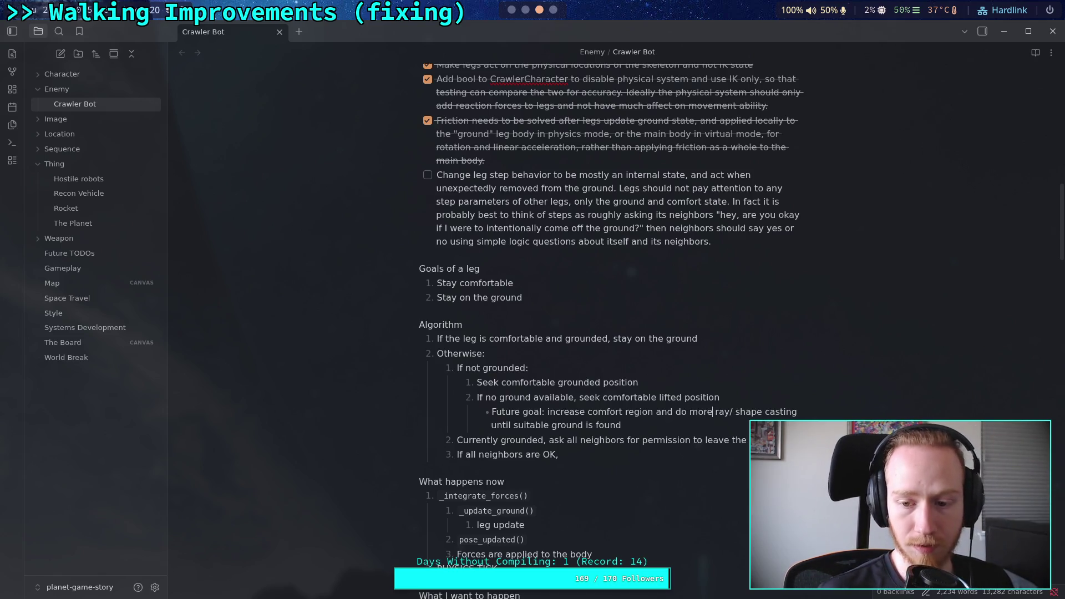
{"action": "key", "text": "Down"}
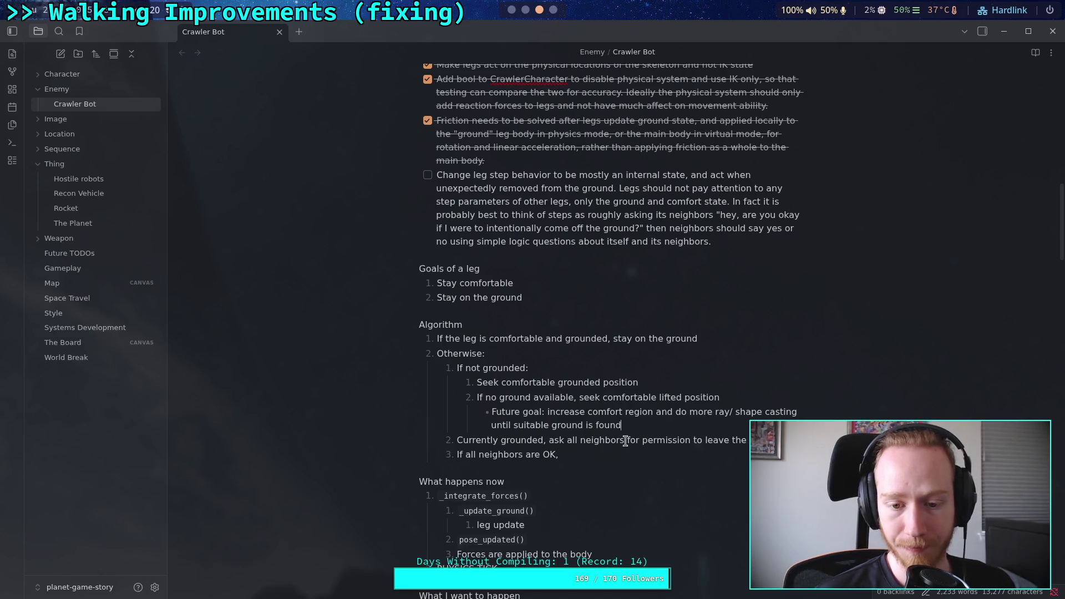
{"action": "key", "text": "Down"}
{"action": "key", "text": "Up"}
{"action": "key", "text": "Up"}
{"action": "key", "text": "Up"}
{"action": "key", "text": "Right"}
{"action": "key", "text": "shift+ctrl+Right"}
{"action": "key", "text": "shift+ctrl+Right"}
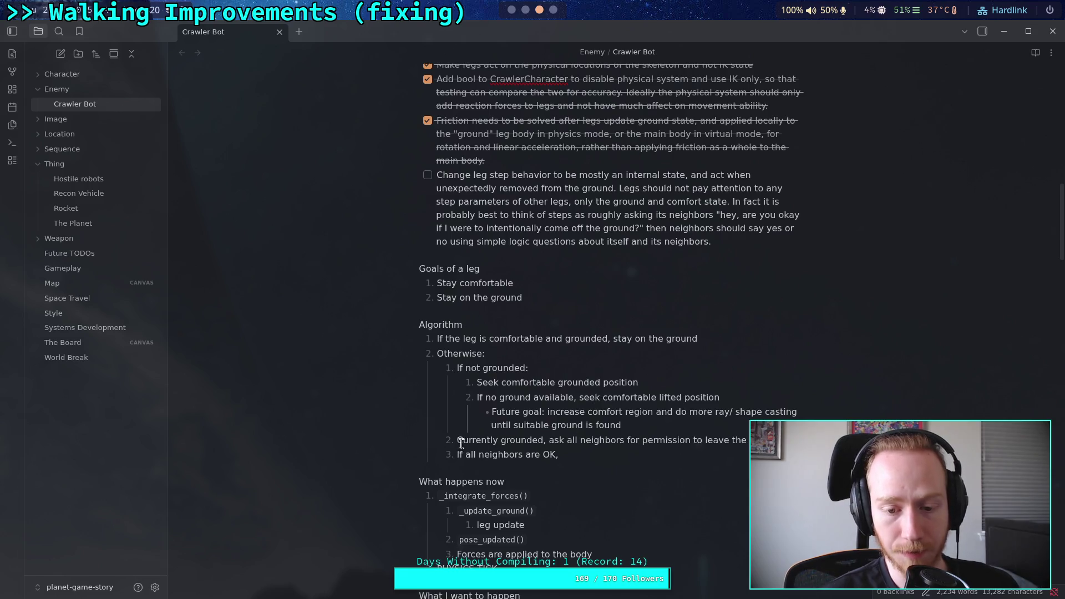
{"action": "left_click_drag", "start_coordinate": [457, 440], "coordinate": [475, 440]}
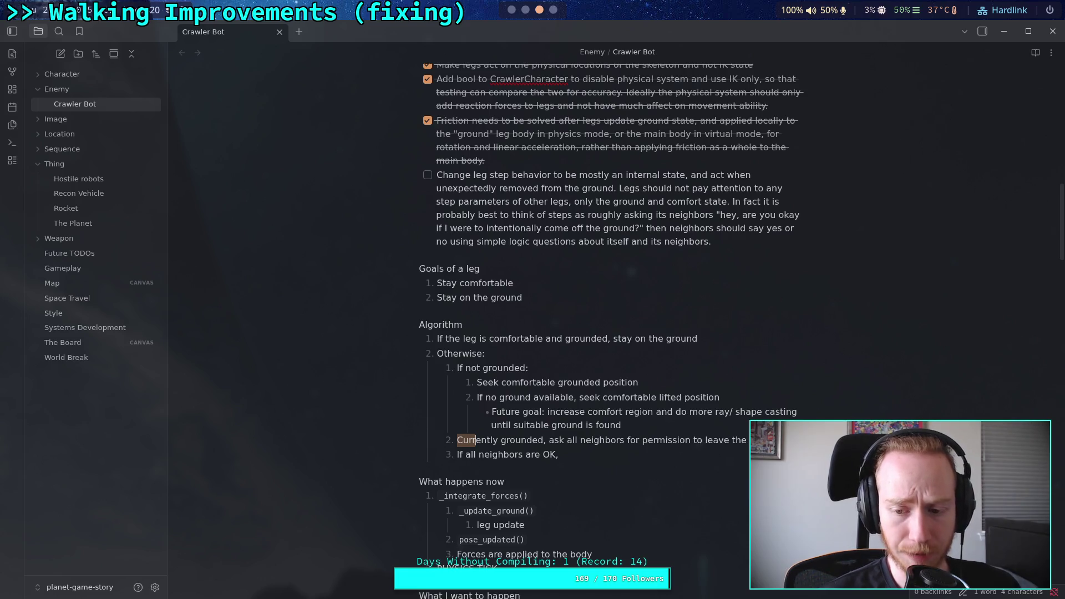
{"action": "triple_click", "coordinate": [460, 441]}
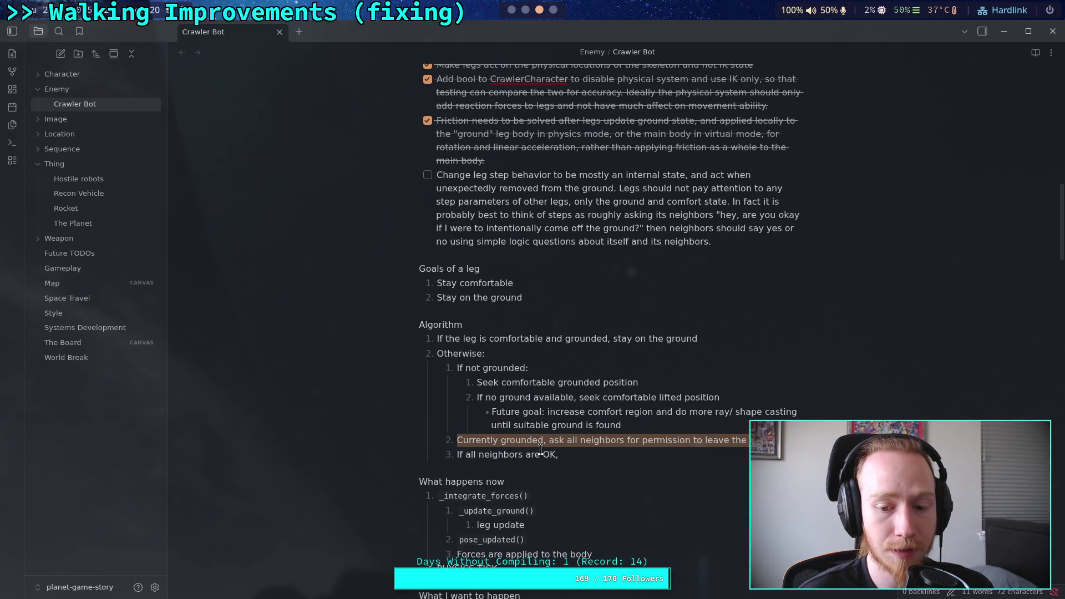
{"action": "left_click", "coordinate": [544, 441]}
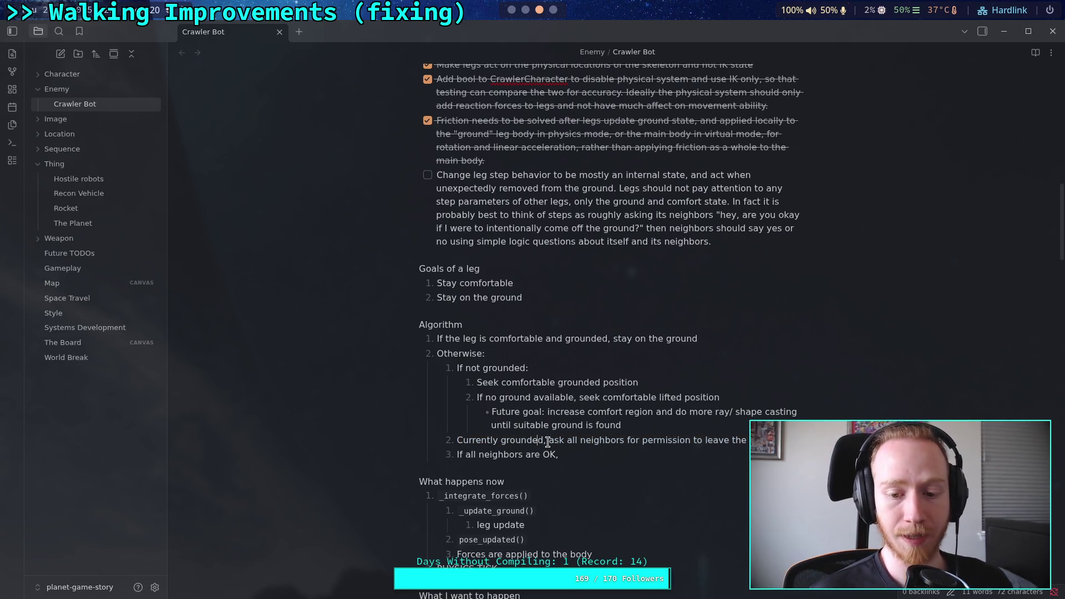
Step: Change to 'Currently grounded:' and nest 'And suitable ground is available' beneath it
{"action": "type", "text": ":"}
{"action": "key", "text": "Return"}
{"action": "key", "text": "Tab"}
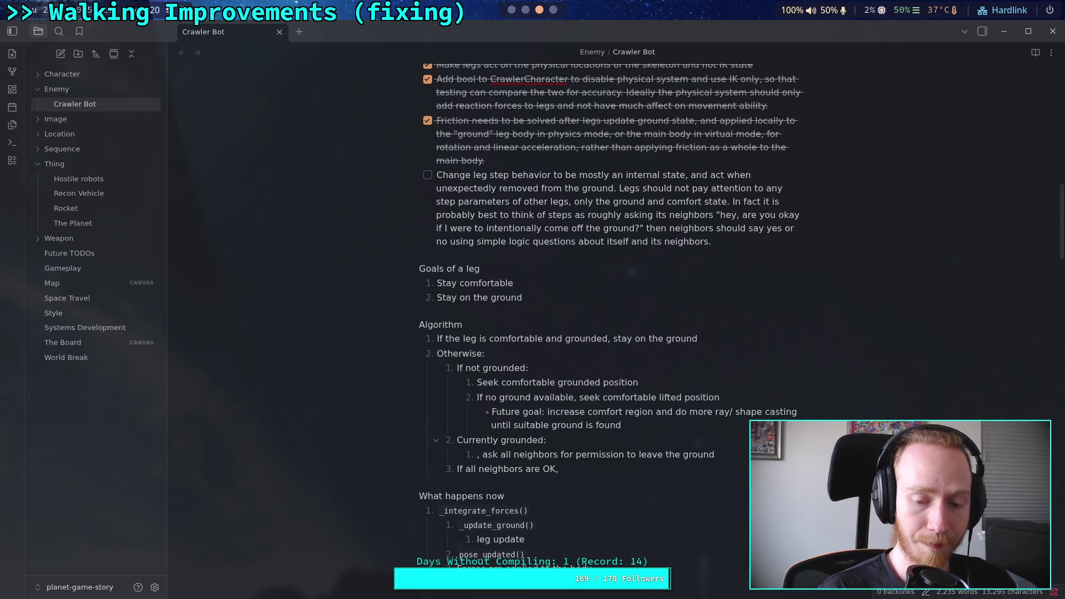
{"action": "type", "text": "And"}
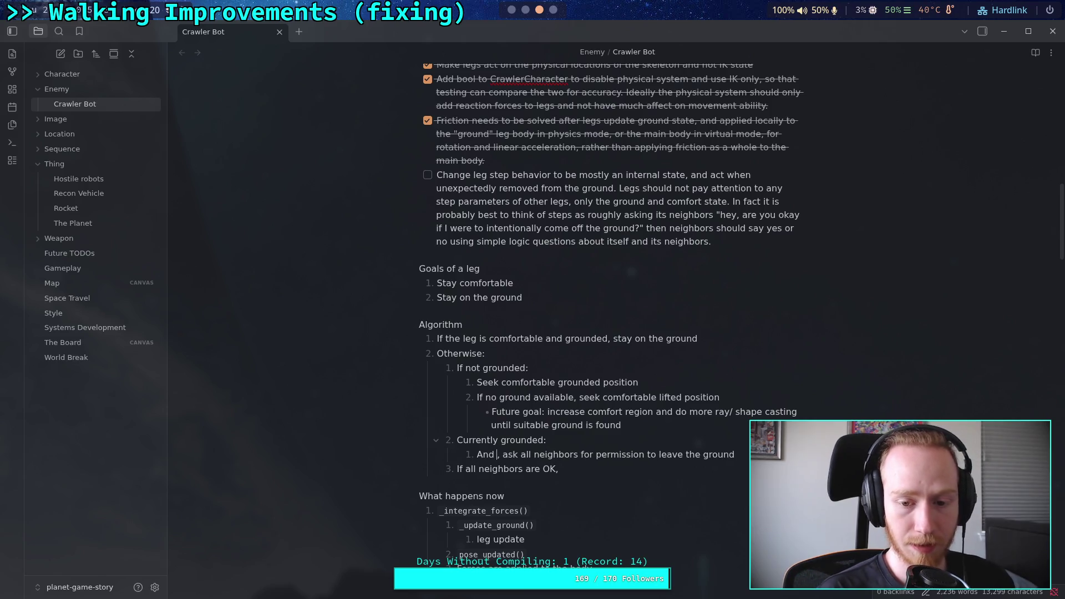
{"action": "type", "text": " suitable grou"}
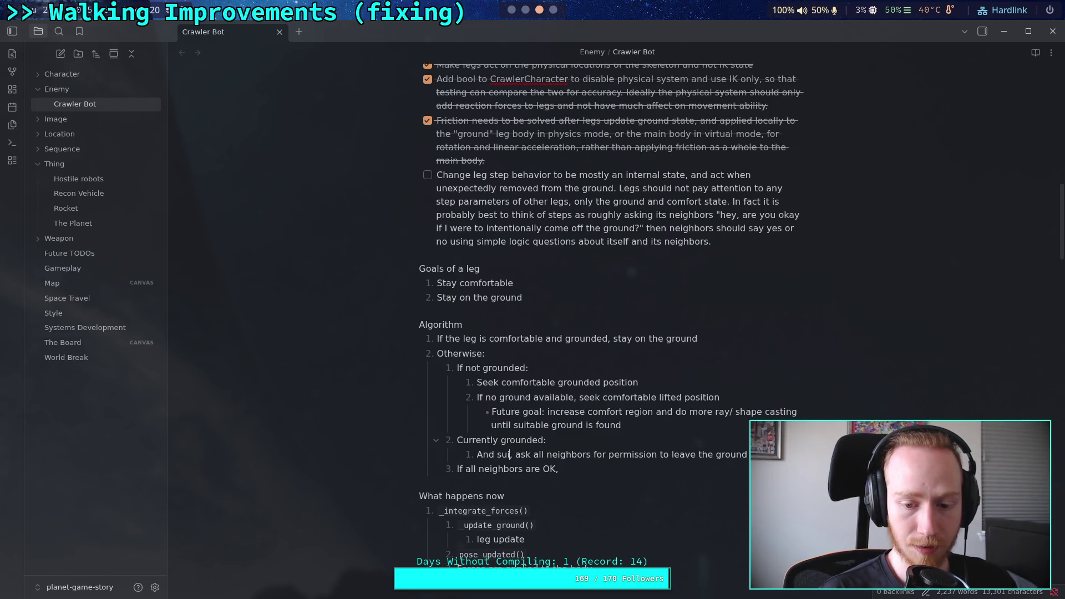
{"action": "type", "text": "nd"}
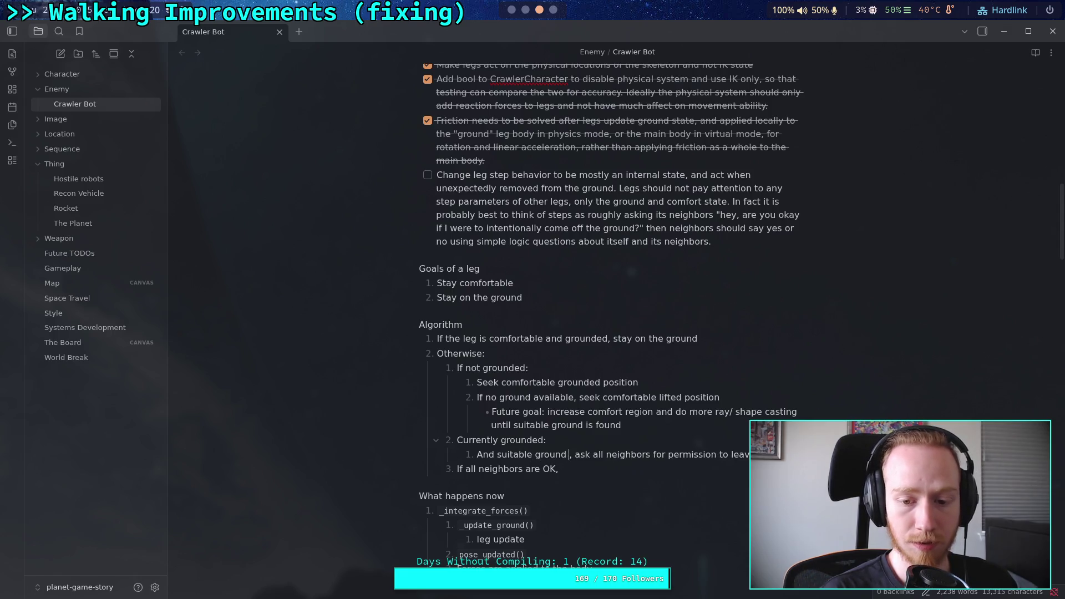
{"action": "key", "text": "BackSpace"}
{"action": "key", "text": "BackSpace"}
{"action": "key", "text": "BackSpace"}
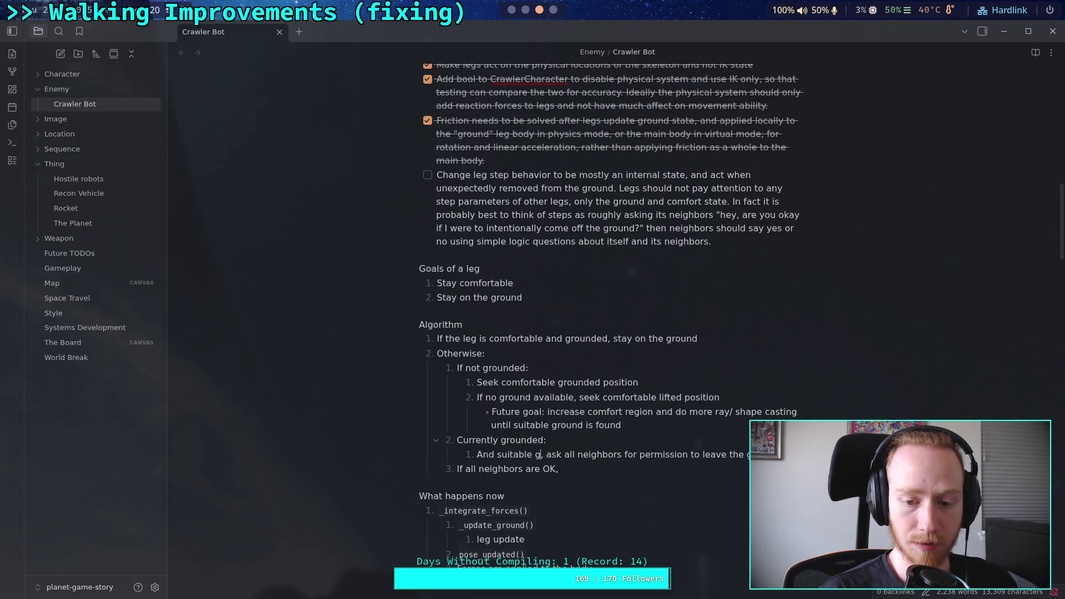
{"action": "type", "text": "com"}
{"action": "key", "text": "BackSpace"}
{"action": "key", "text": "BackSpace"}
{"action": "key", "text": "BackSpace"}
{"action": "type", "text": "ground"}
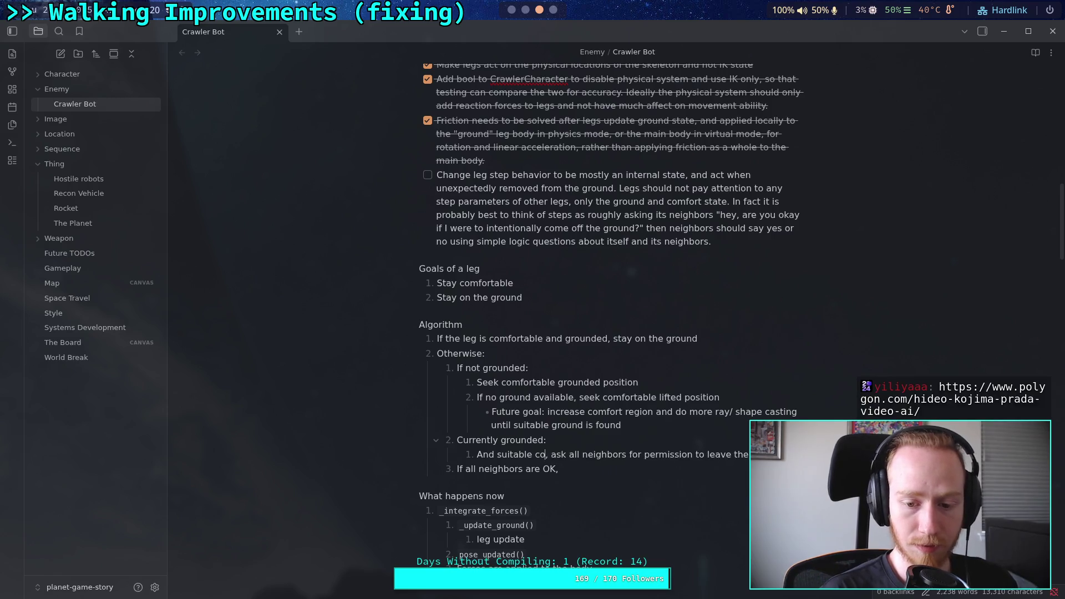
{"action": "type", "text": " is available"}
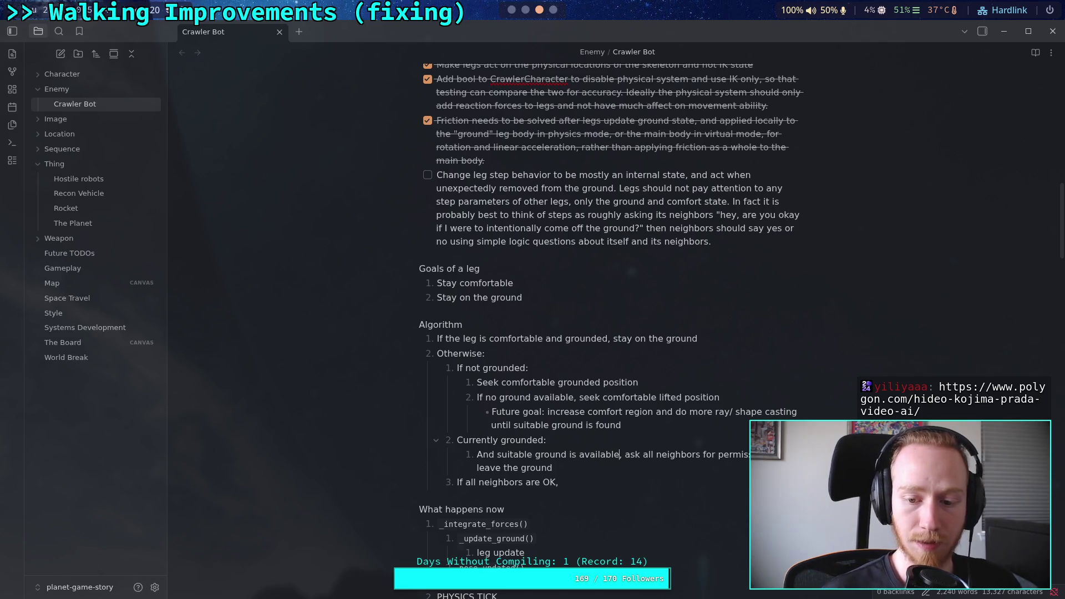
Step: Nest 'If all neighbors are OK' and complete it with 'seek new ground position (step)'
{"action": "left_click", "coordinate": [459, 482]}
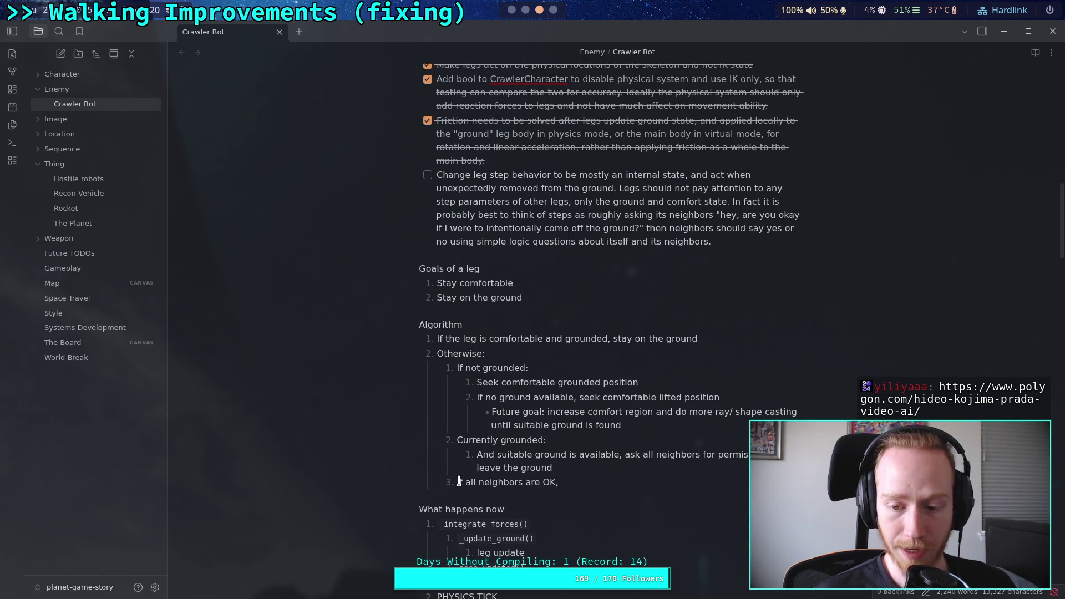
{"action": "key", "text": "Tab"}
{"action": "left_click", "coordinate": [664, 481]}
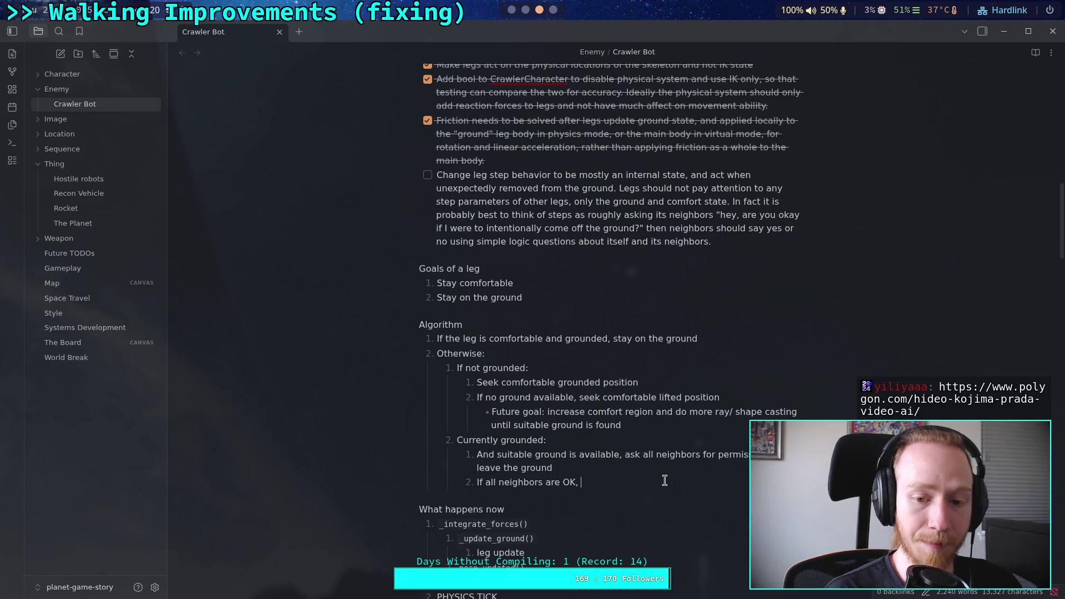
{"action": "type", "text": "s"}
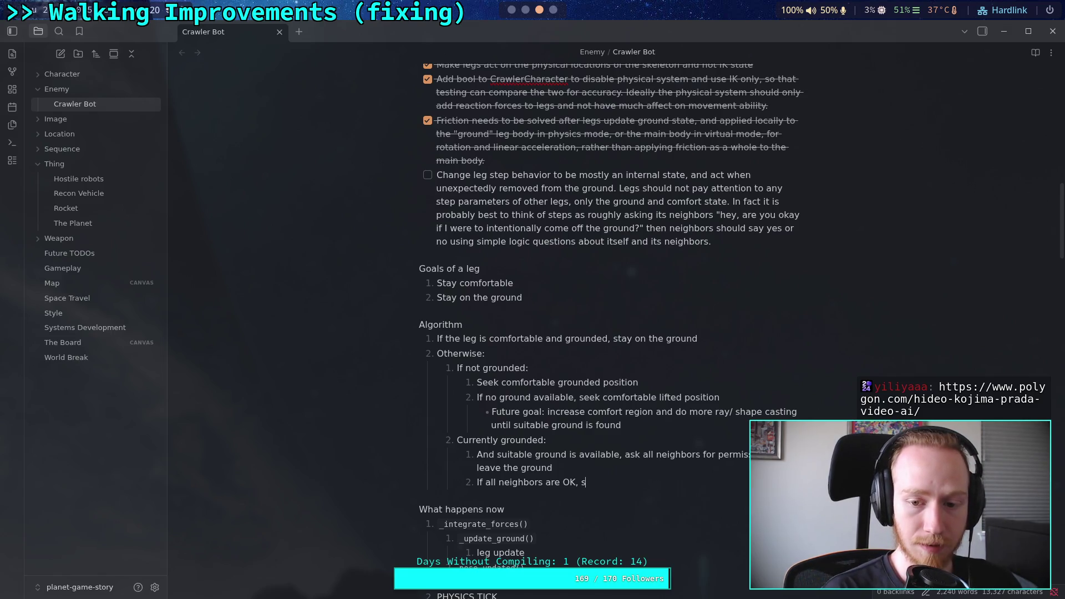
{"action": "type", "text": "eex"}
{"action": "key", "text": "BackSpace"}
{"action": "key", "text": "BackSpace"}
{"action": "type", "text": "k com"}
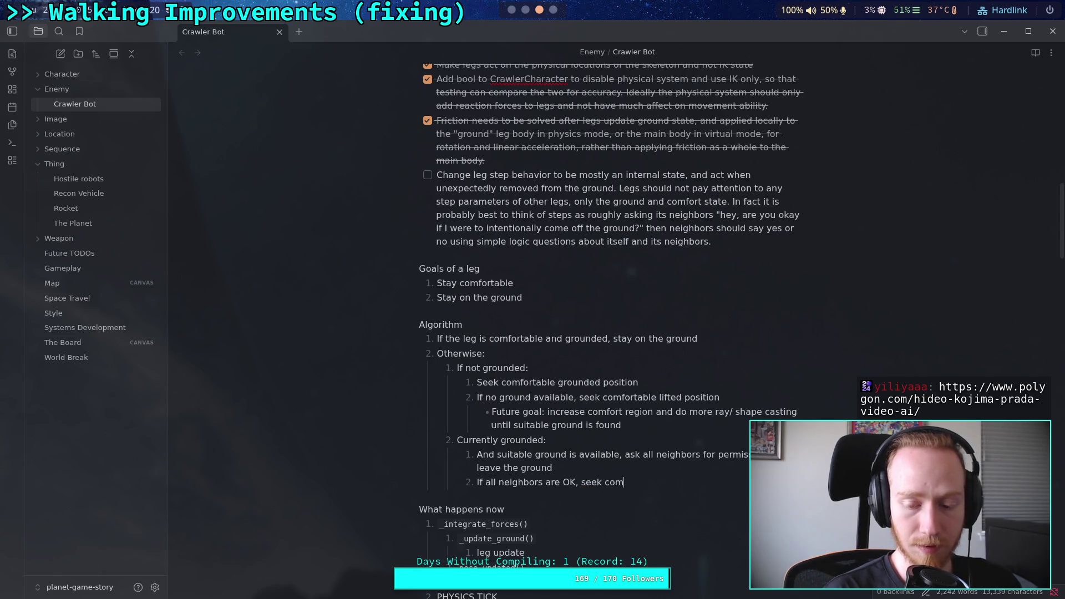
{"action": "key", "text": "BackSpace"}
{"action": "key", "text": "BackSpace"}
{"action": "key", "text": "BackSpace"}
{"action": "type", "text": "new groud"}
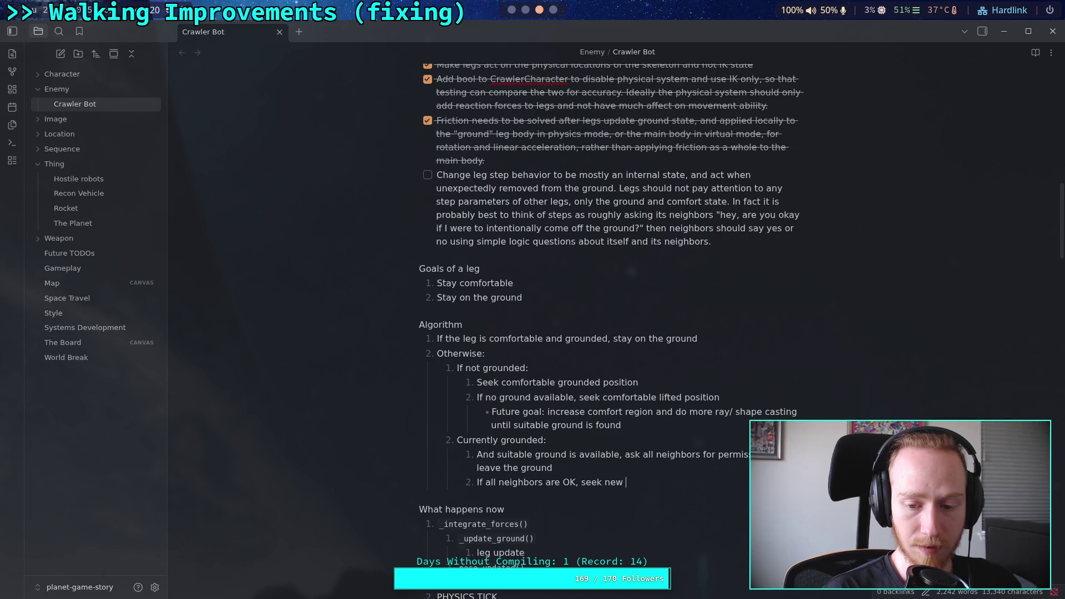
{"action": "key", "text": "BackSpace"}
{"action": "key", "text": "BackSpace"}
{"action": "type", "text": "nd pos"}
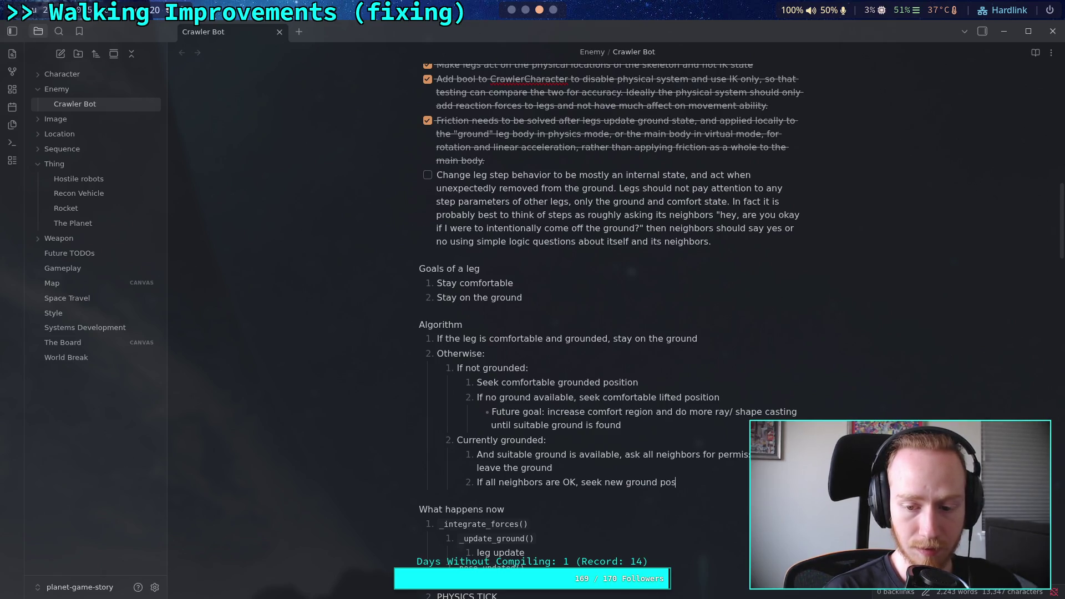
{"action": "type", "text": "ition (step)"}
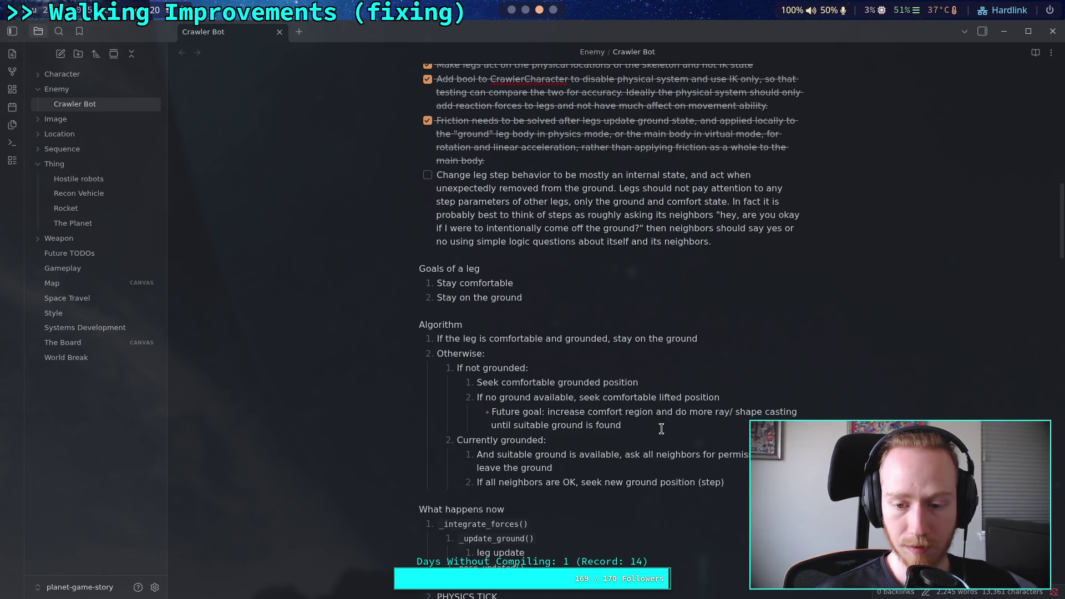
{"action": "left_click", "coordinate": [770, 383]}
Step: Reword the steps to '(take a step)' and add an empty third step under Currently grounded
{"action": "type", "text": "(step)"}
{"action": "key", "text": "BackSpace"}
{"action": "key", "text": "BackSpace"}
{"action": "key", "text": "BackSpace"}
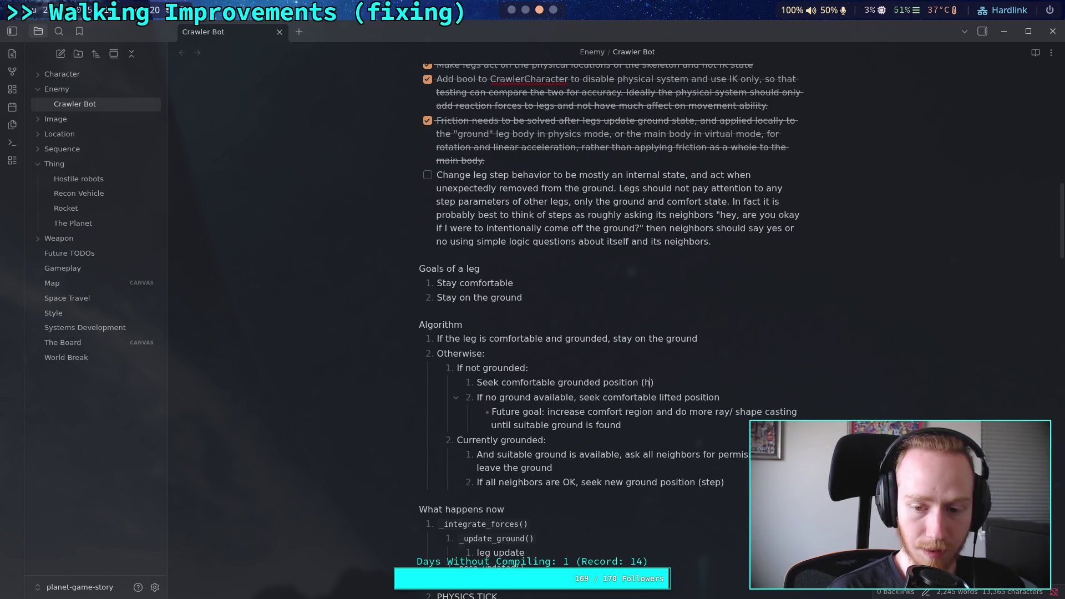
{"action": "type", "text": "take a step"}
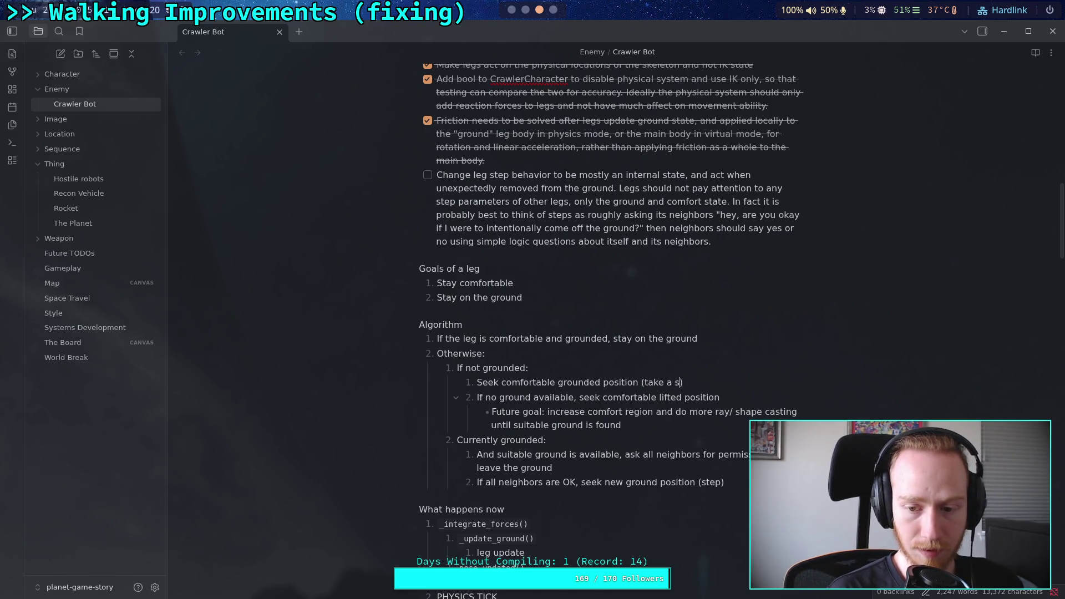
{"action": "double_click", "coordinate": [711, 483]}
{"action": "type", "text": "take a step"}
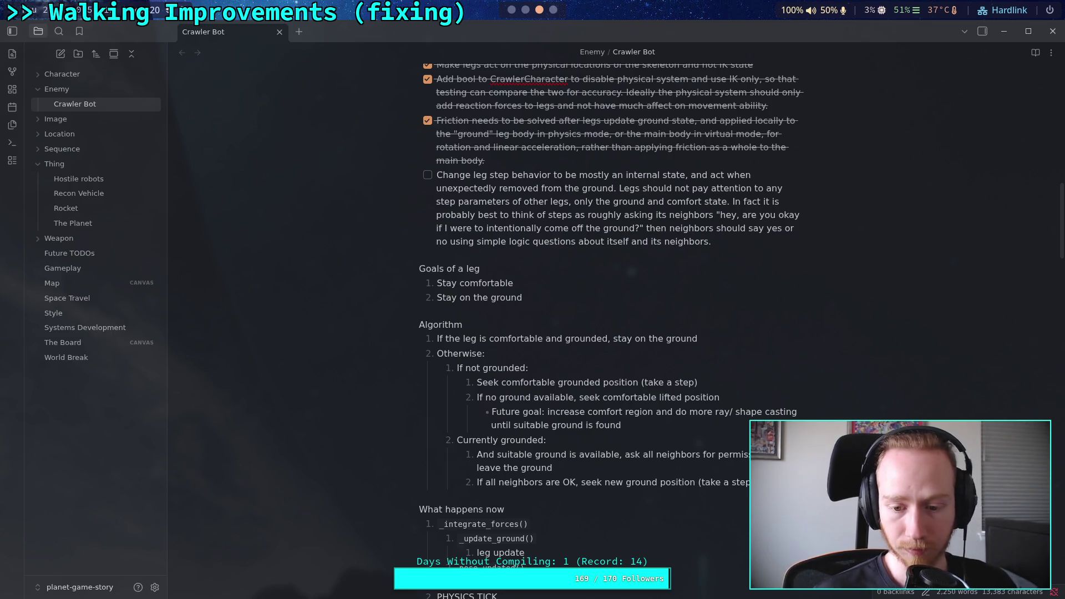
{"action": "key", "text": "Return"}
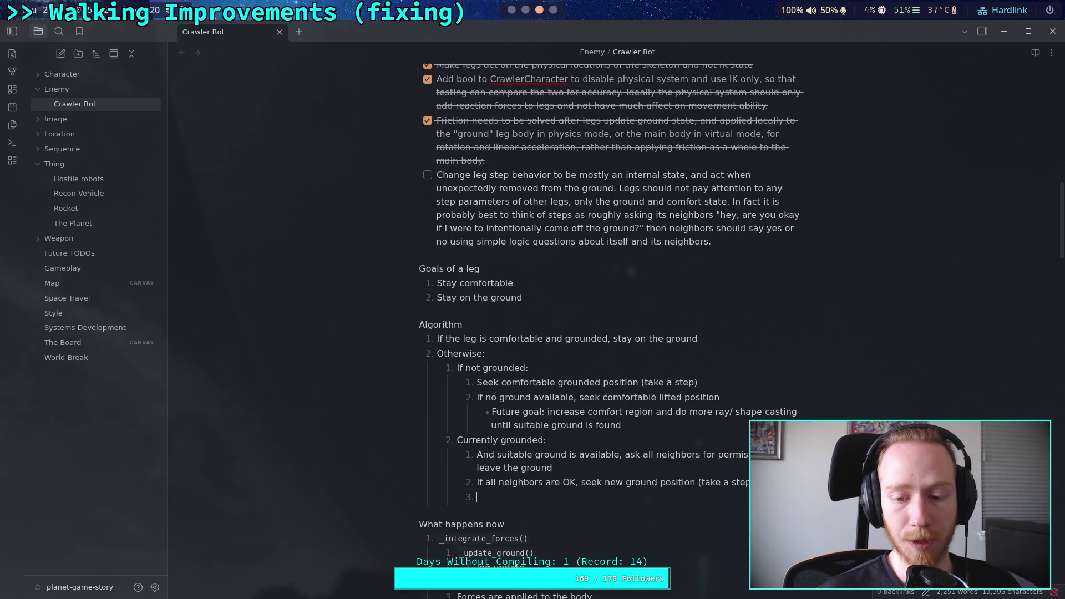
{"action": "scroll", "coordinate": [648, 474], "scroll_direction": "down", "scroll_amount": 2}
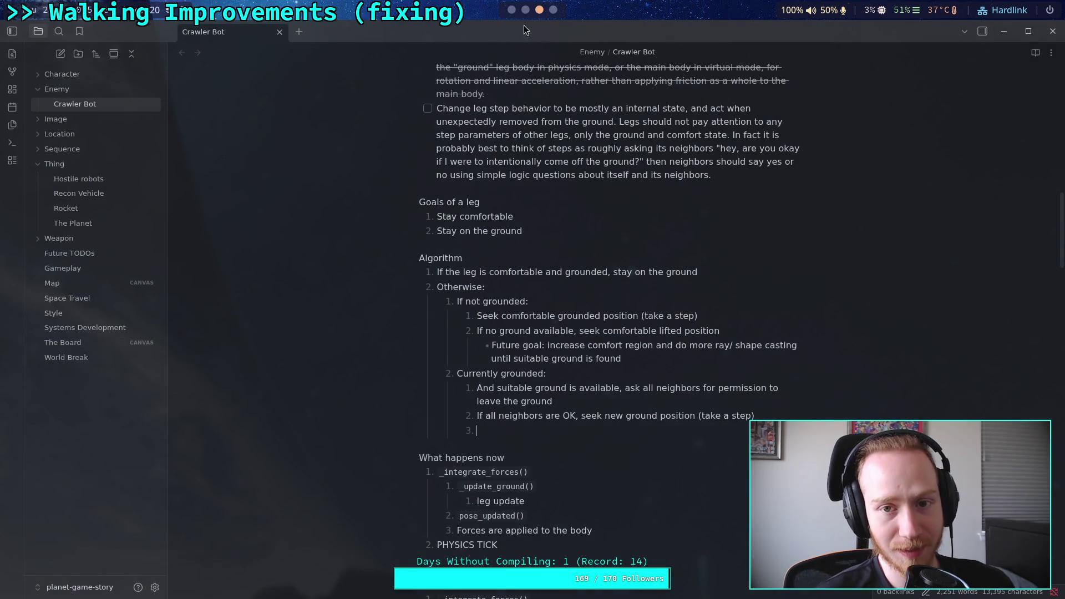
Step: Load the pasted Polygon article URL in a new browser tab
{"action": "key", "text": "super+4"}
{"action": "left_click", "coordinate": [15, 344]}
{"action": "type", "text": "https://www.polygon.com/hideo-kojima-prada-video-ai/"}
{"action": "key", "text": "Return"}
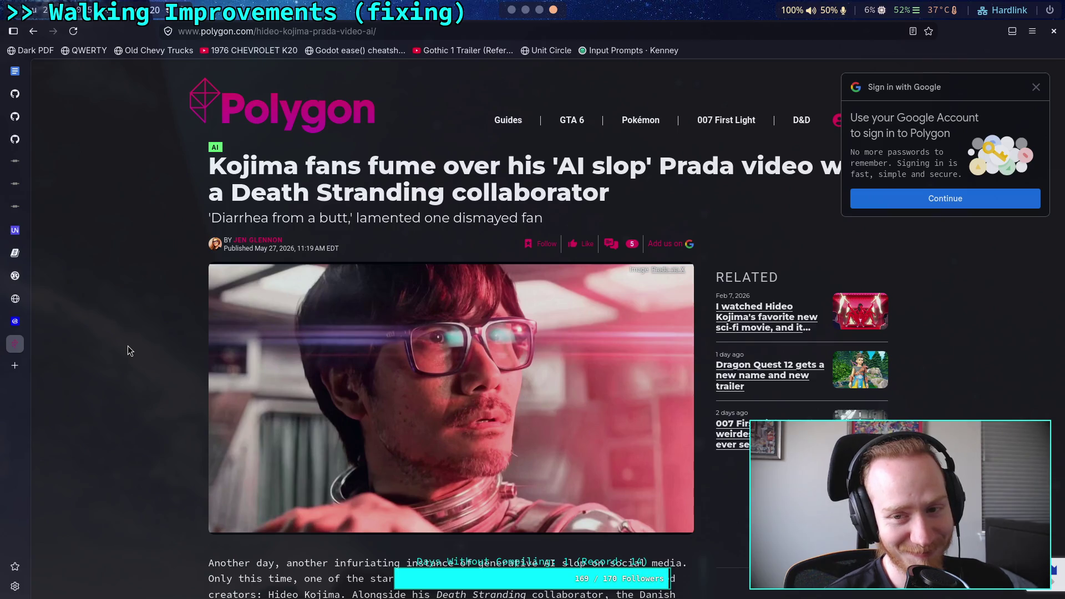
{"action": "scroll", "coordinate": [127, 347], "scroll_direction": "down", "scroll_amount": 6}
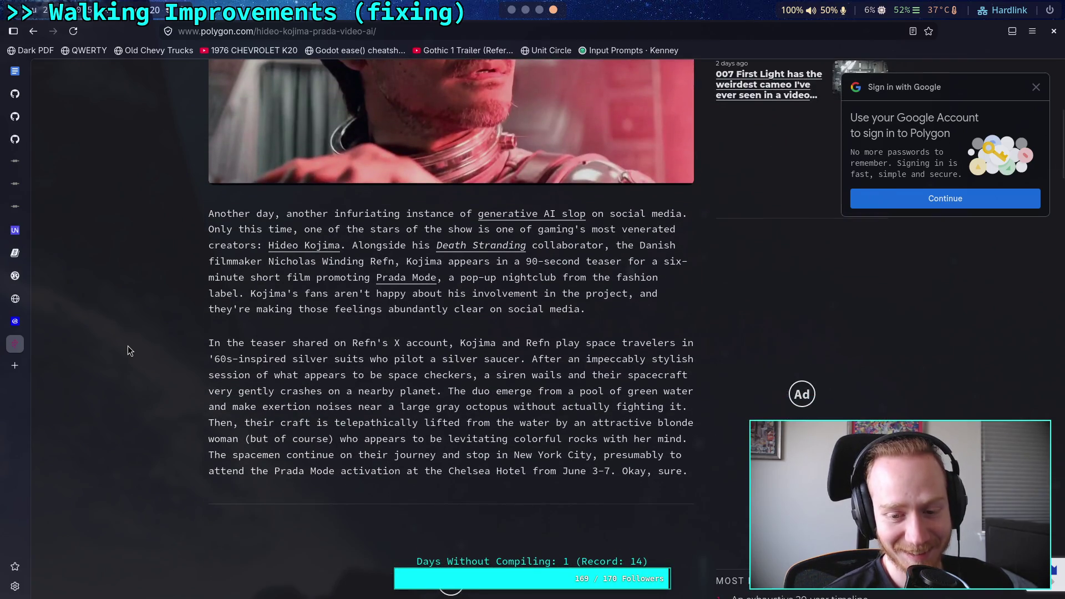
{"action": "scroll", "coordinate": [127, 346], "scroll_direction": "down", "scroll_amount": 3}
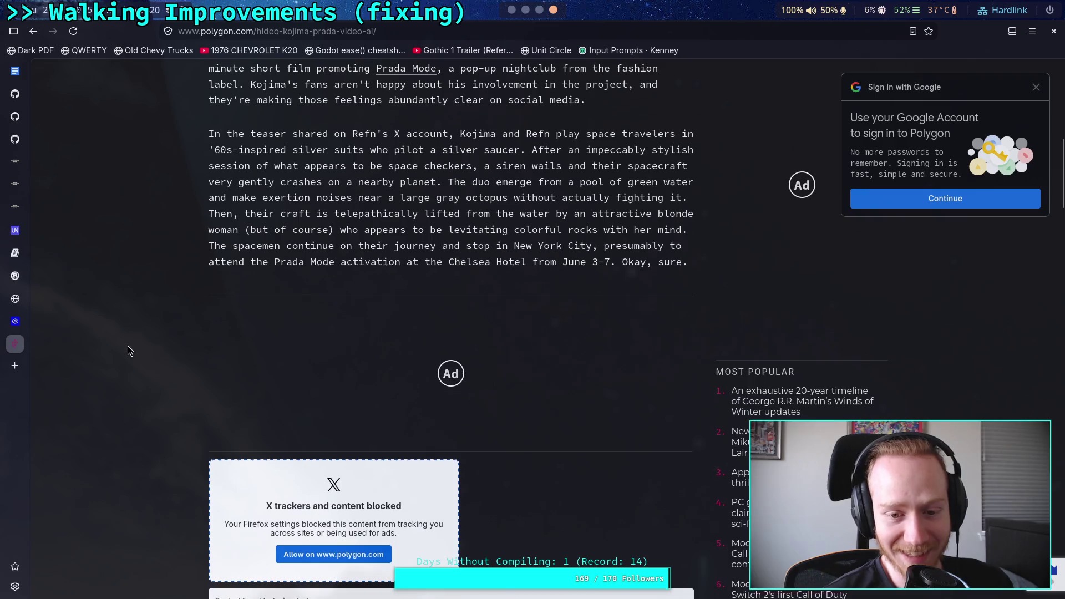
{"action": "scroll", "coordinate": [128, 351], "scroll_direction": "up", "scroll_amount": 2}
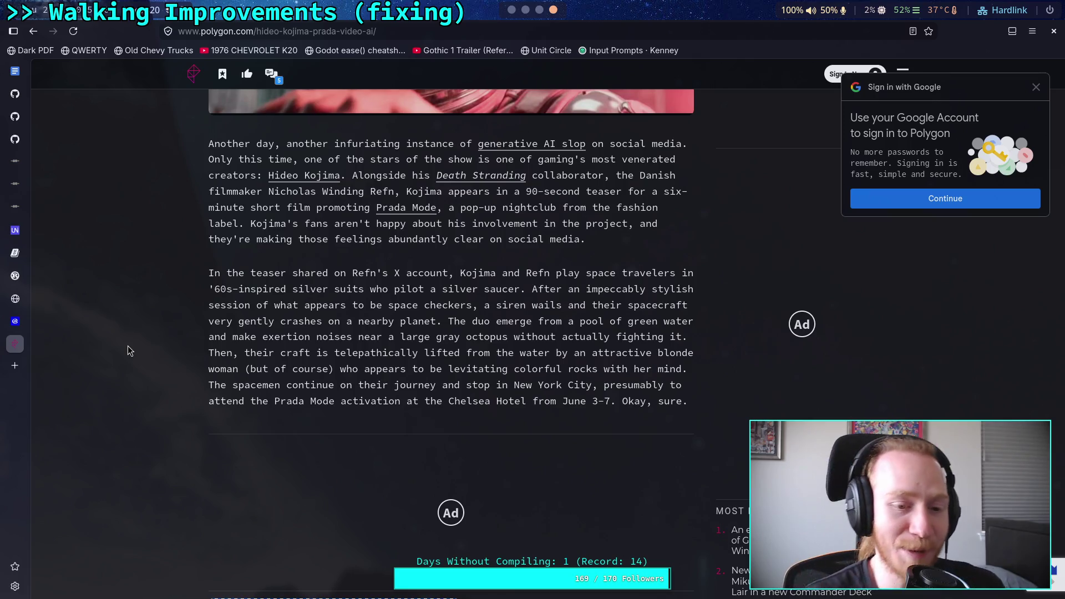
Step: Review the GitHub commit diff and the Godot test world, then return to the Crawler Bot note
{"action": "key", "text": "ctrl+Tab"}
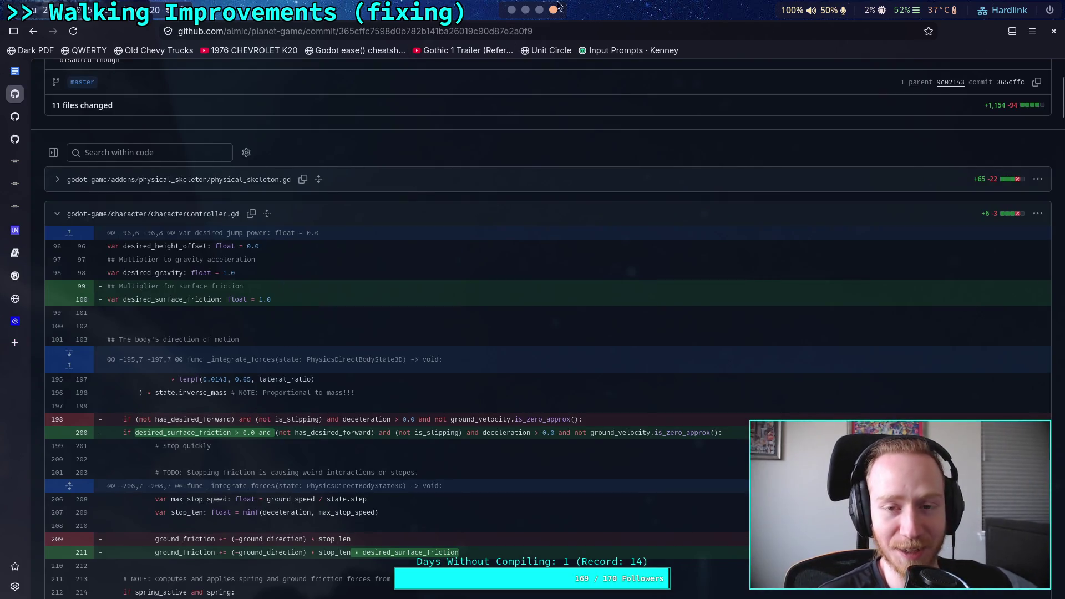
{"action": "scroll", "coordinate": [546, 6], "scroll_direction": "up", "scroll_amount": 2}
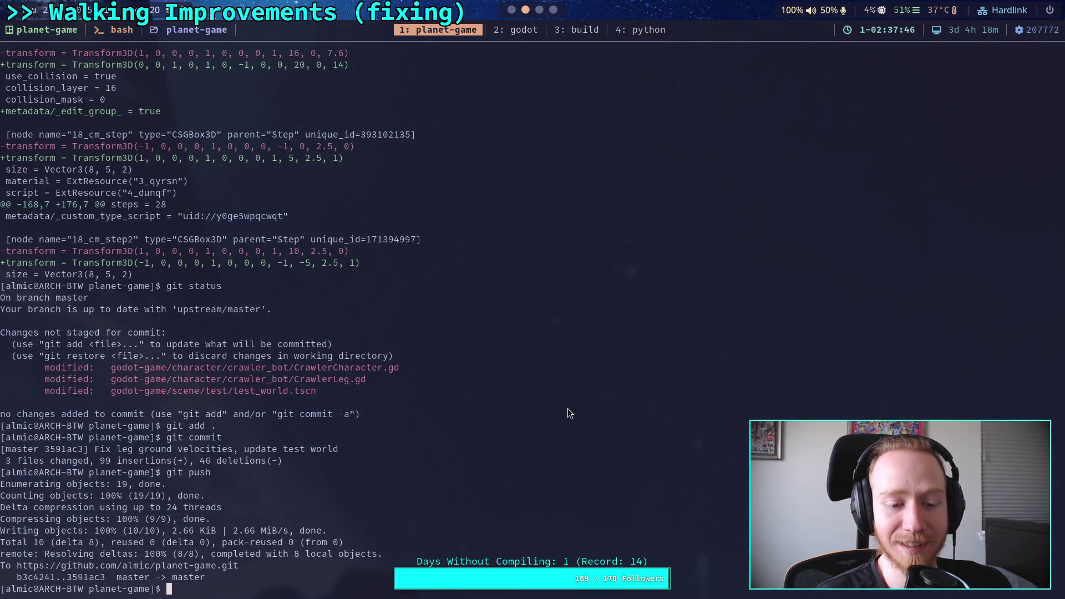
{"action": "left_click", "coordinate": [511, 9]}
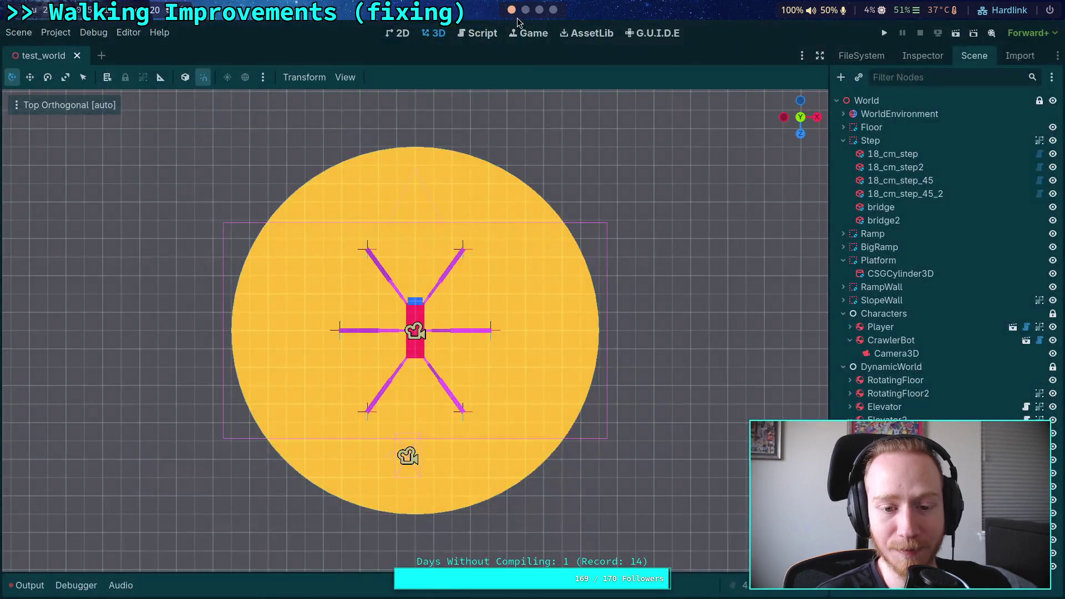
{"action": "left_click", "coordinate": [539, 10]}
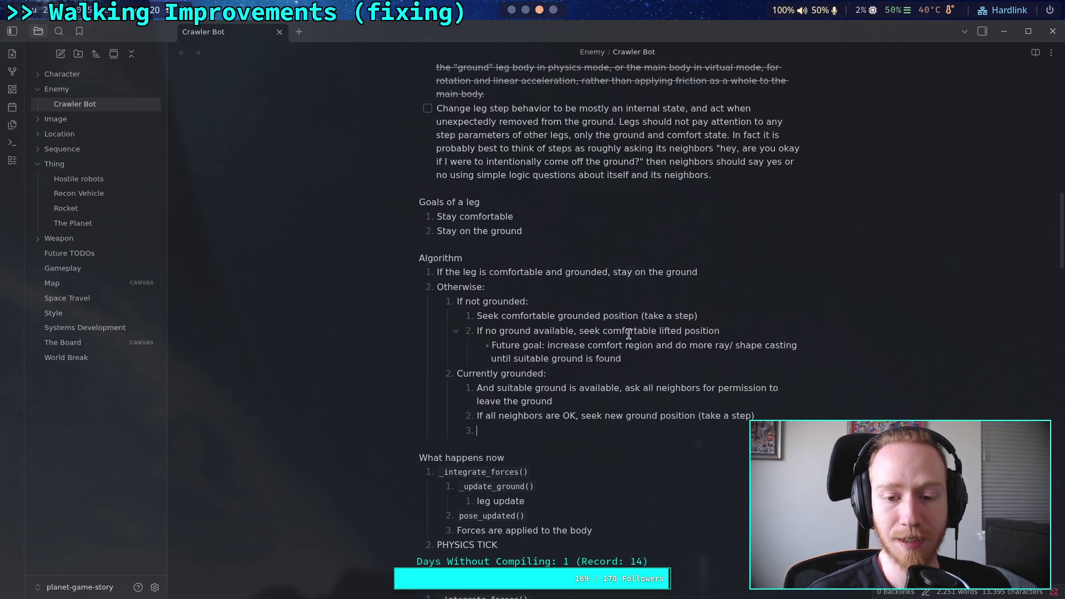
{"action": "scroll", "coordinate": [694, 390], "scroll_direction": "down", "scroll_amount": 2}
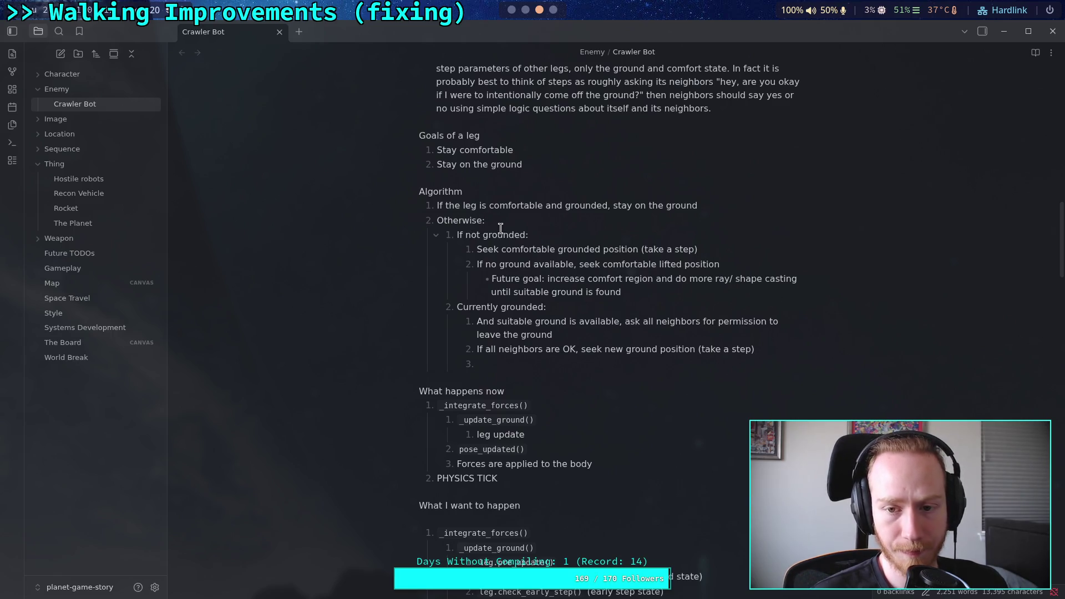
Step: Add an 'Otherwise:' line at the end of step 1
{"action": "left_click", "coordinate": [725, 209]}
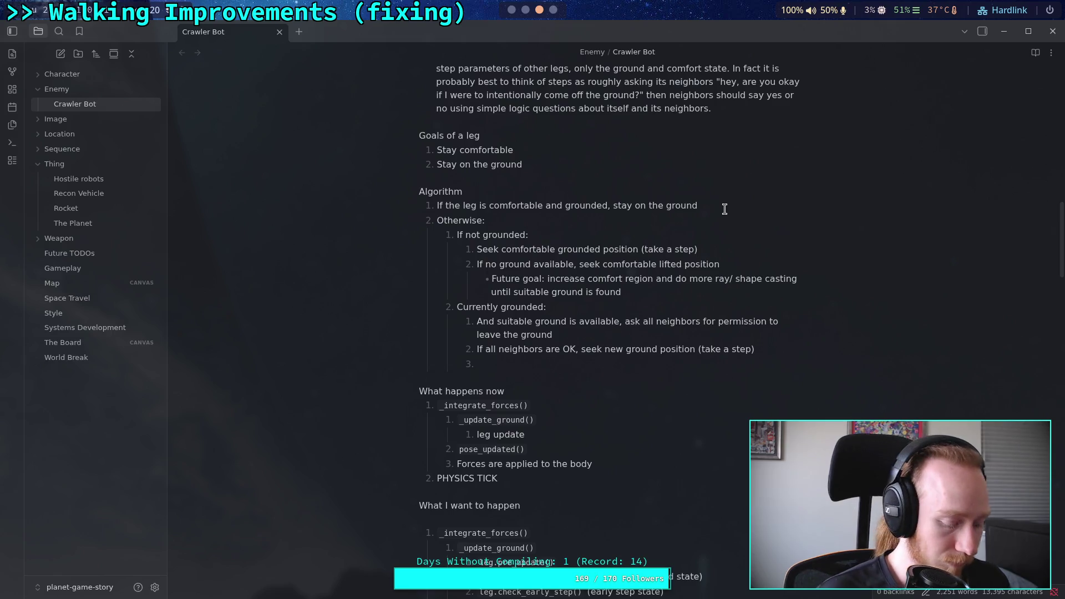
{"action": "type", "text": ","}
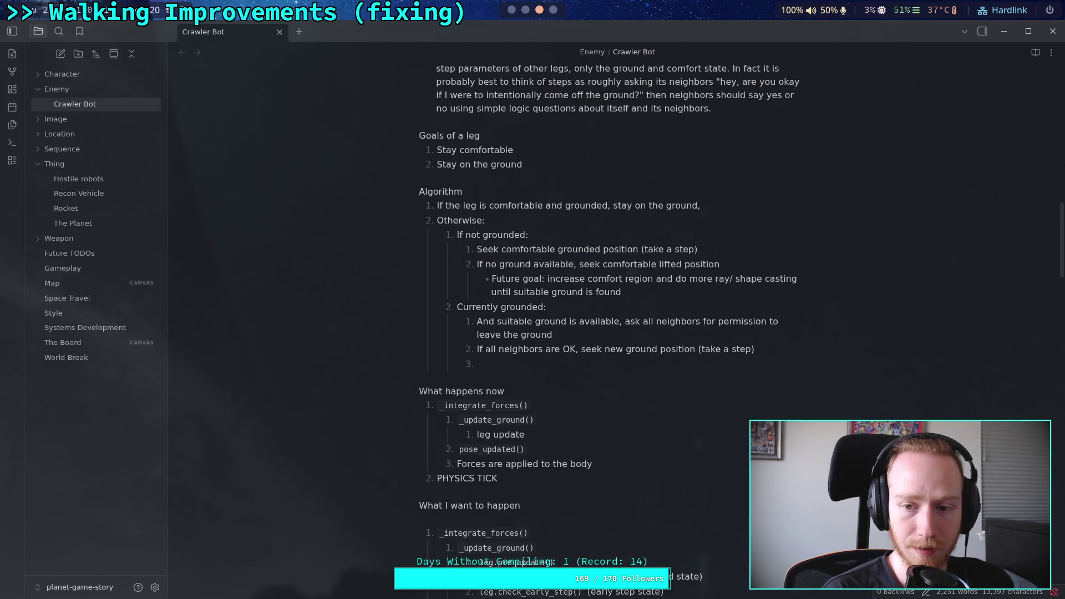
{"action": "key", "text": "BackSpace"}
{"action": "key", "text": "shift+Return"}
{"action": "type", "text": "O"}
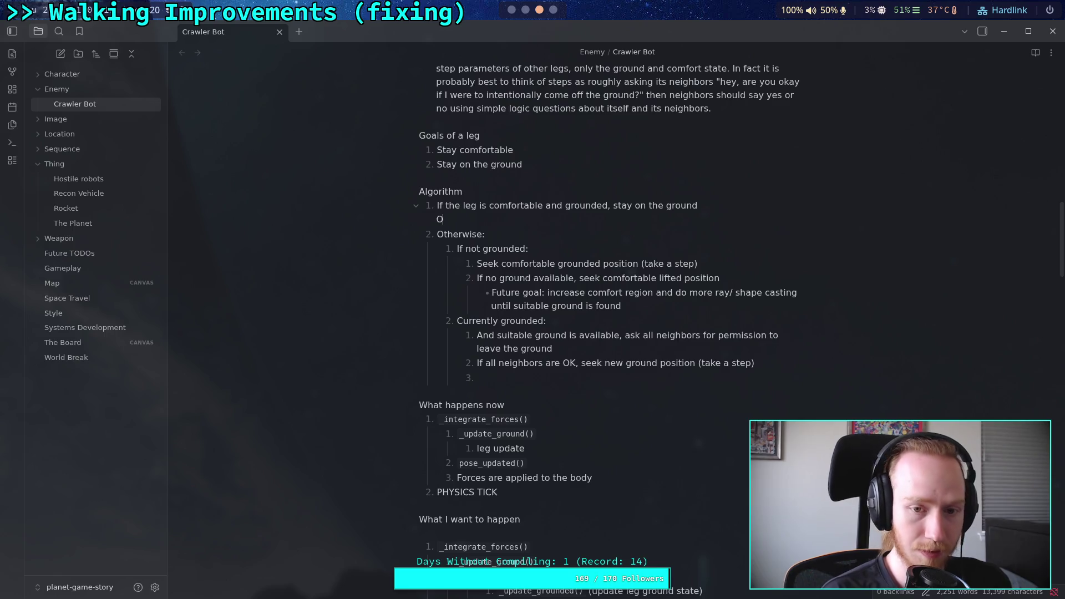
{"action": "type", "text": "therwis:"}
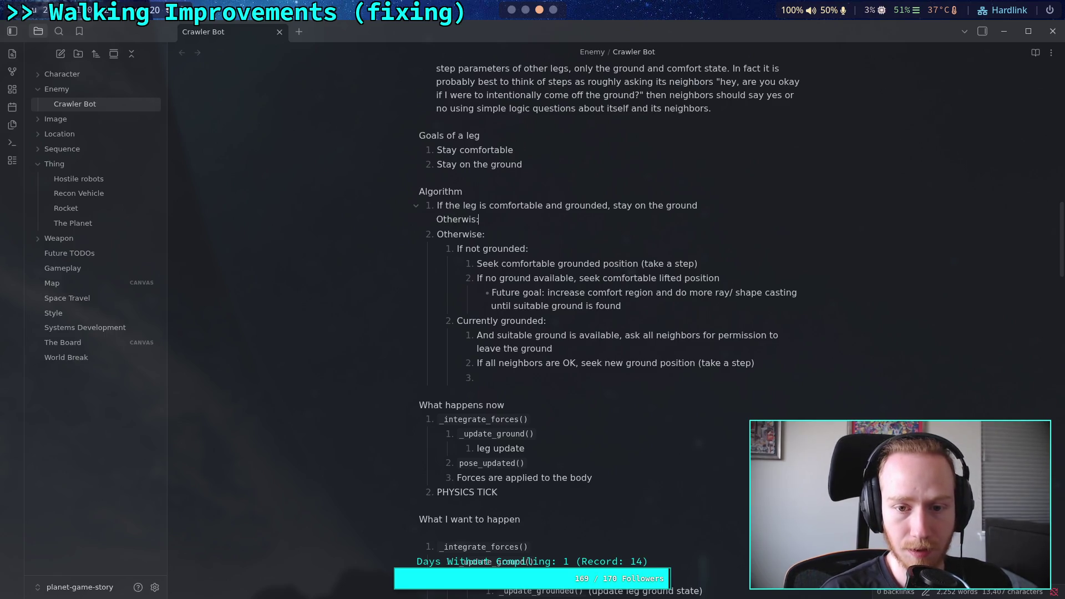
{"action": "left_click", "coordinate": [479, 221]}
{"action": "type", "text": "e"}
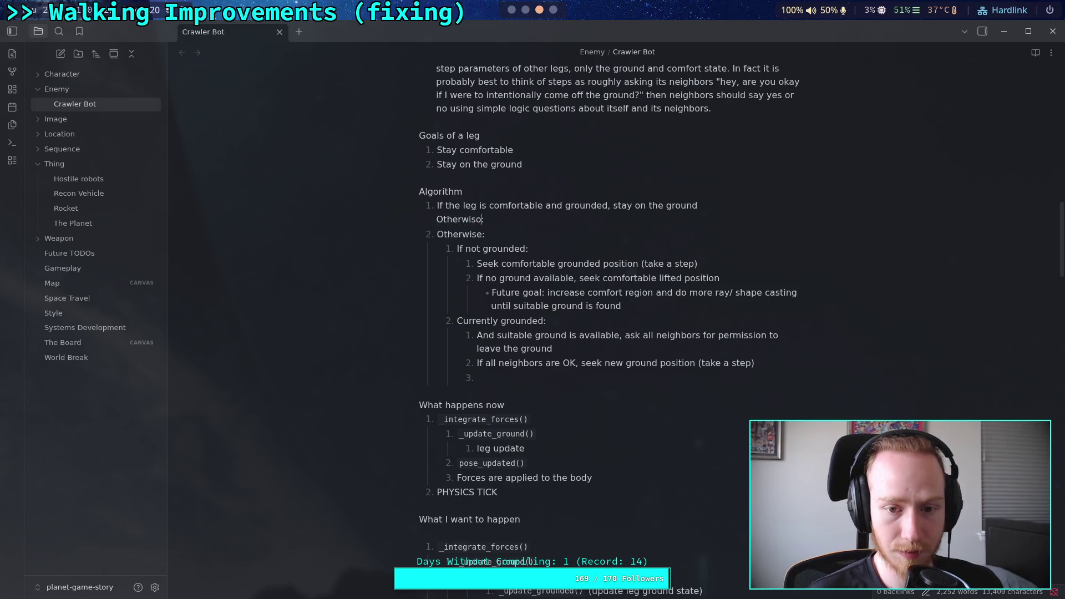
Step: Outdent the If not grounded and Currently grounded branches and delete the old 'Otherwise:' step
{"action": "left_click_drag", "start_coordinate": [471, 250], "coordinate": [491, 372]}
{"action": "key", "text": "shift+Tab"}
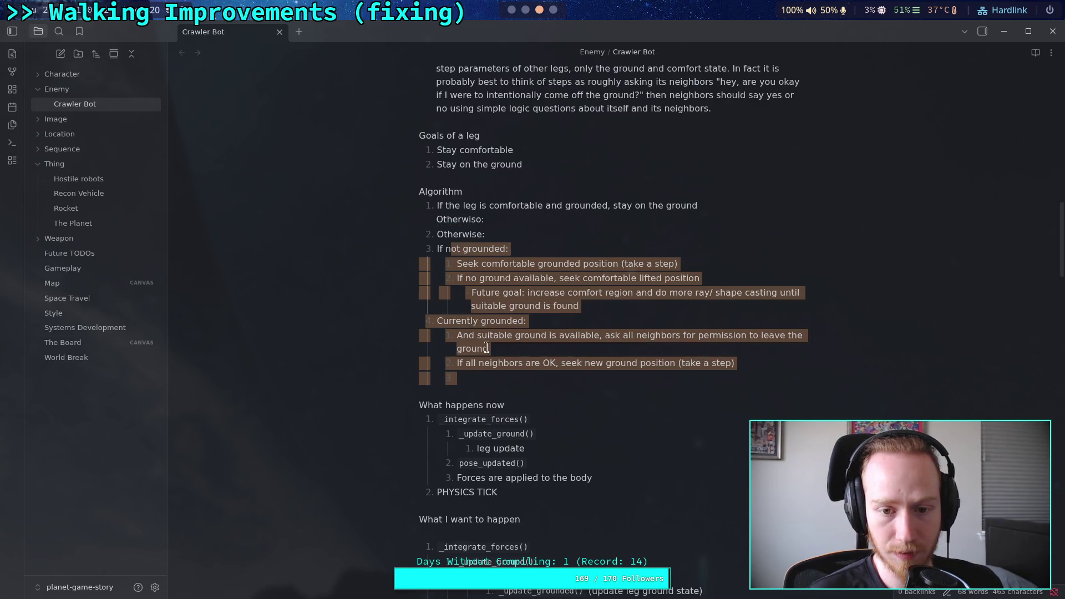
{"action": "left_click", "coordinate": [509, 236]}
{"action": "mouse_move", "coordinate": [509, 236]}
{"action": "left_mouse_down"}
{"action": "mouse_move", "coordinate": [511, 219]}
{"action": "mouse_move", "coordinate": [478, 218]}
{"action": "left_mouse_up"}
{"action": "key", "text": "BackSpace"}
{"action": "left_click", "coordinate": [479, 219]}
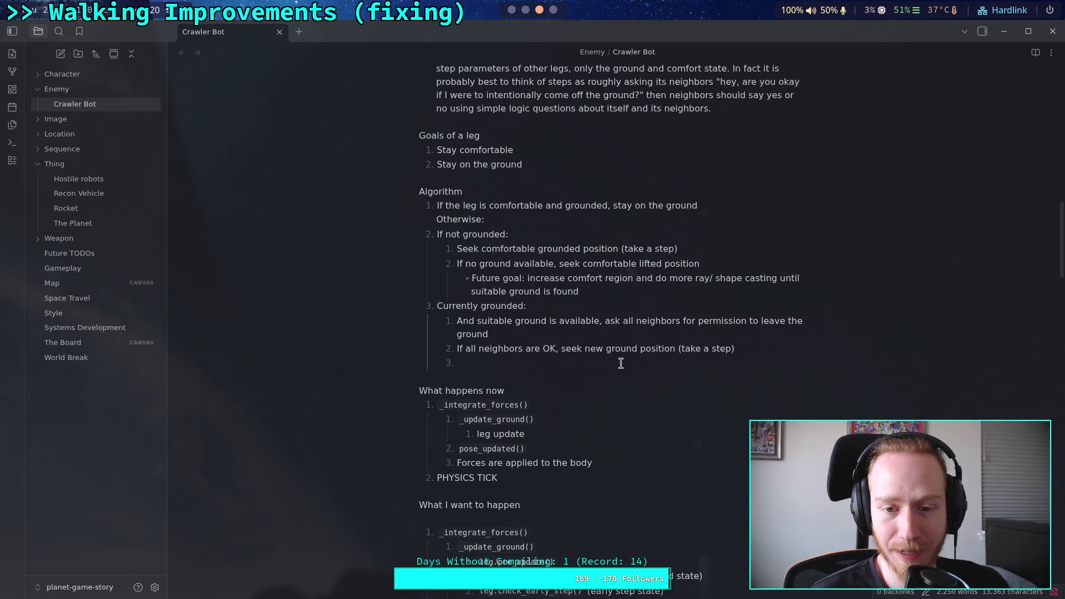
{"action": "left_click", "coordinate": [556, 303]}
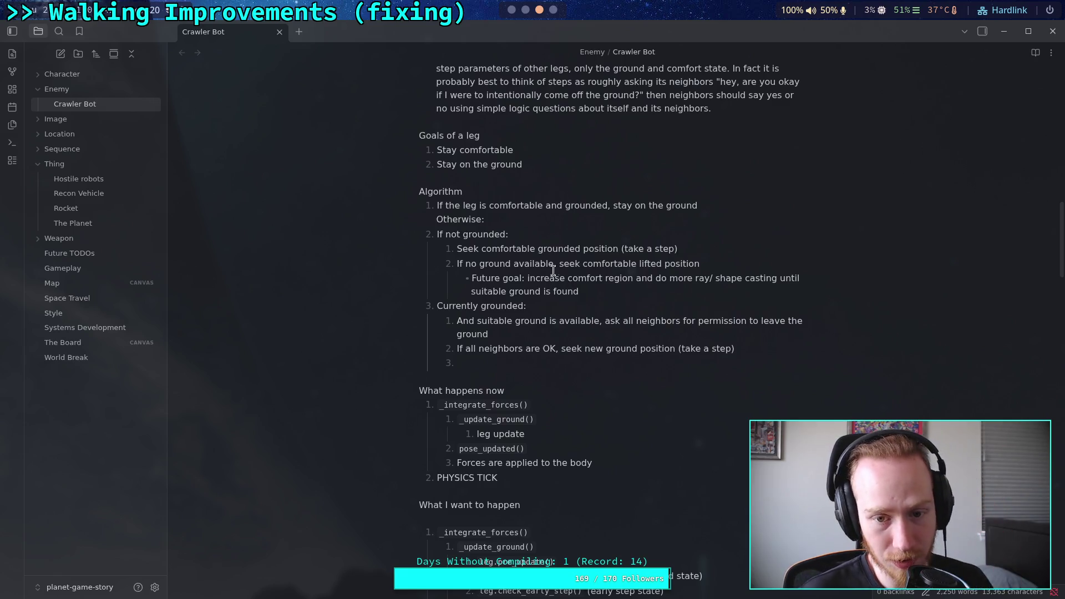
{"action": "left_click_drag", "start_coordinate": [720, 265], "coordinate": [556, 263]}
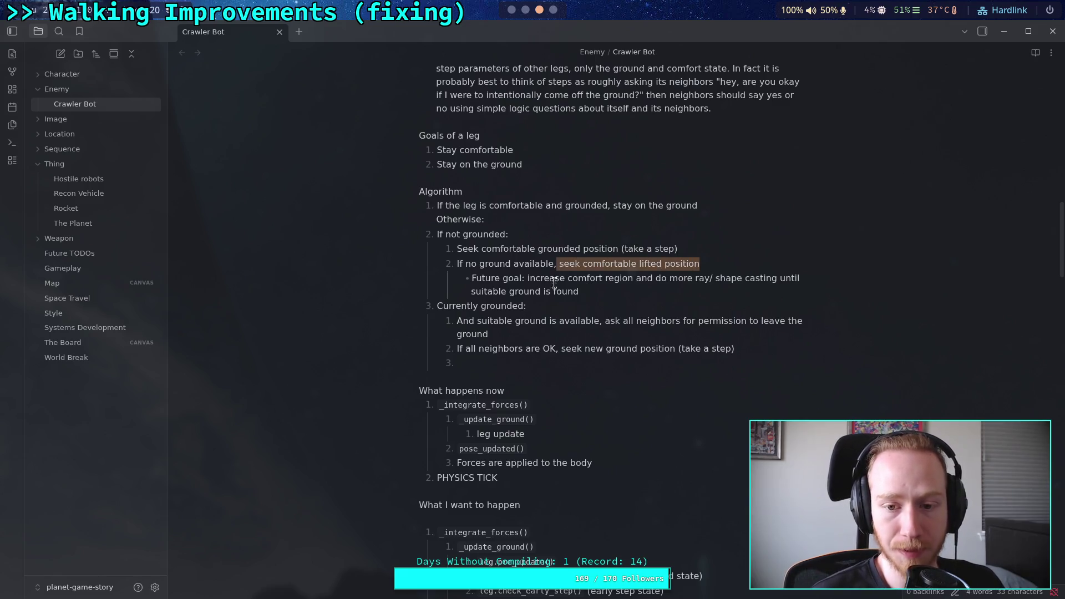
{"action": "left_click", "coordinate": [555, 292]}
{"action": "left_click", "coordinate": [717, 267]}
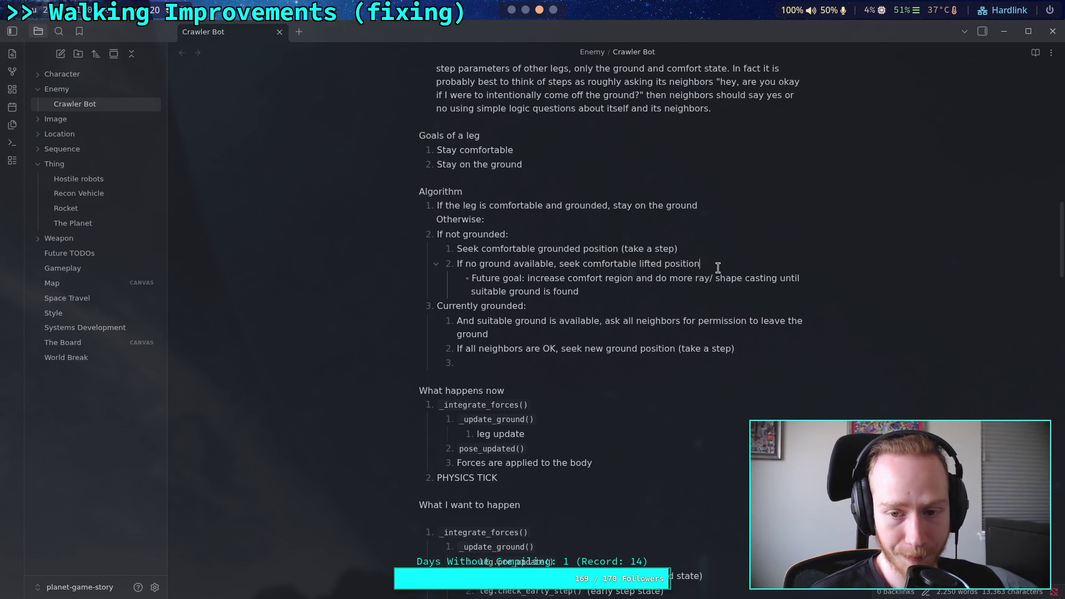
{"action": "type", "text": "("}
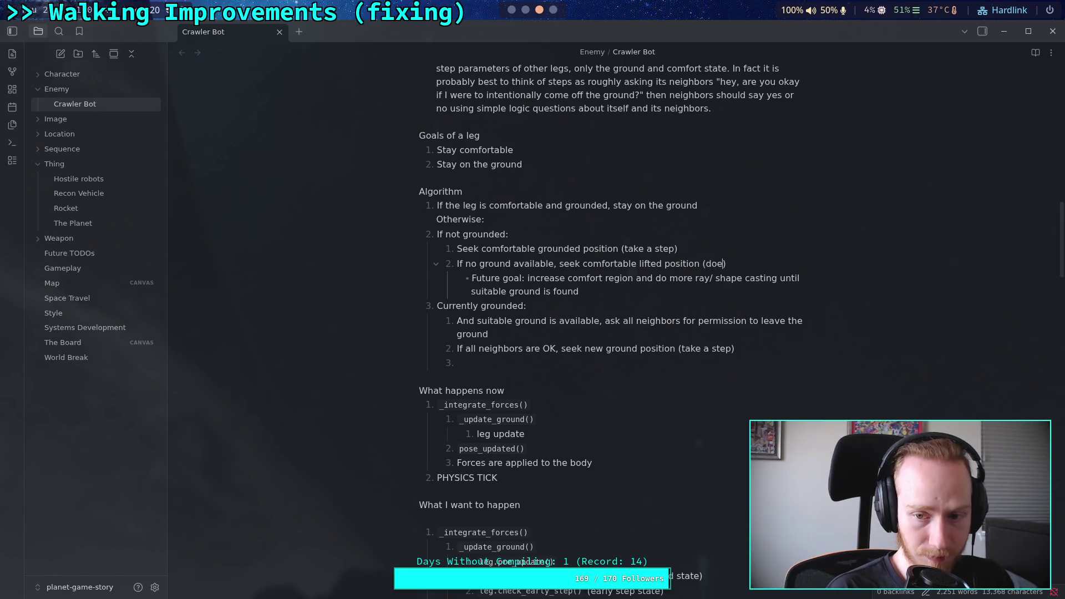
{"action": "type", "text": "force "}
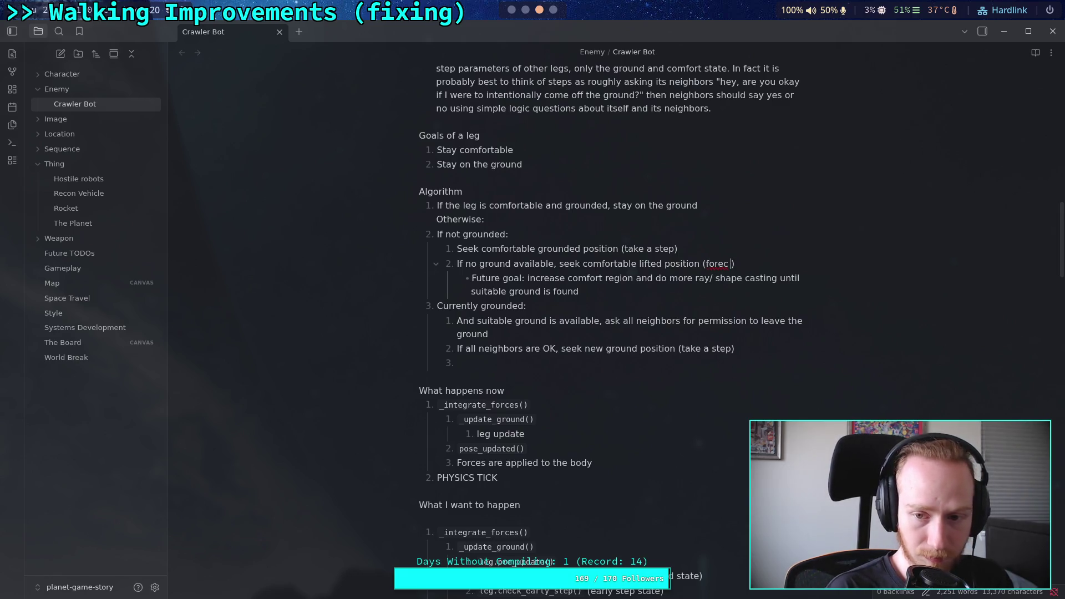
{"action": "type", "text": "lift"}
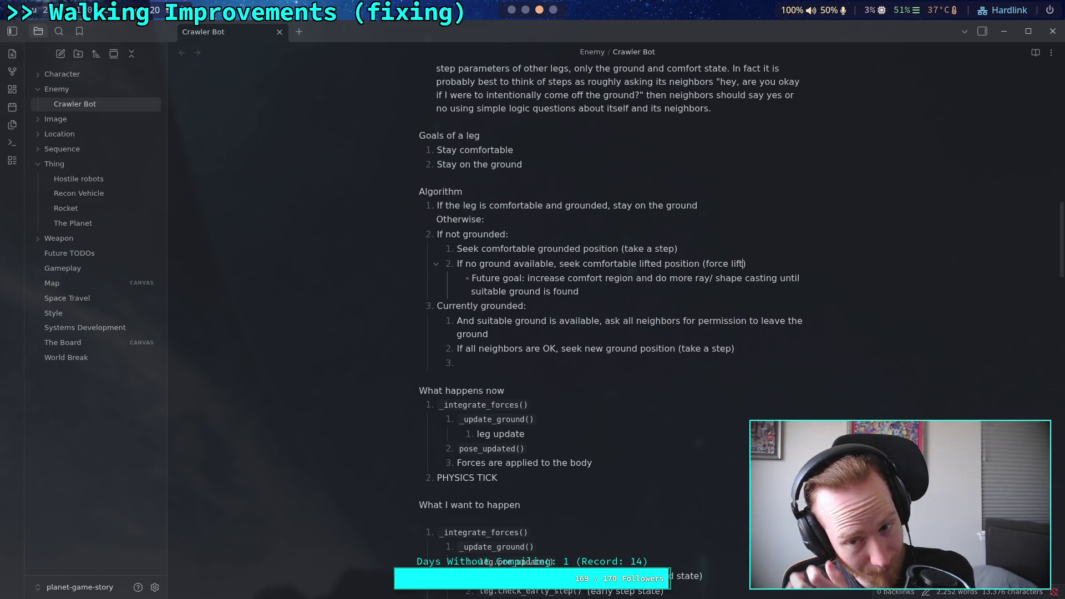
{"action": "double_click", "coordinate": [712, 263]}
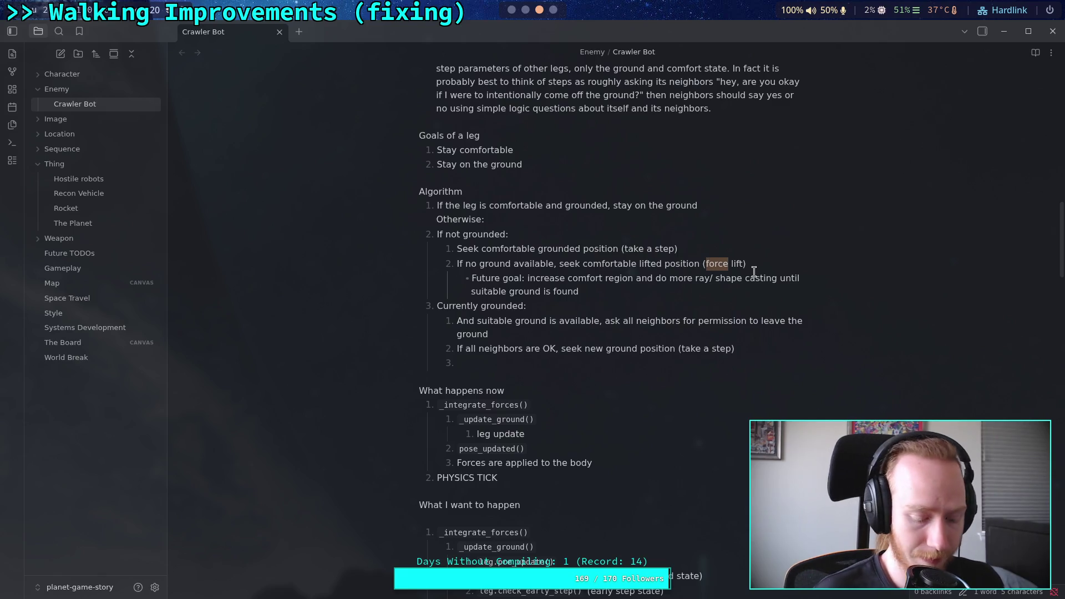
{"action": "type", "text": "tempor"}
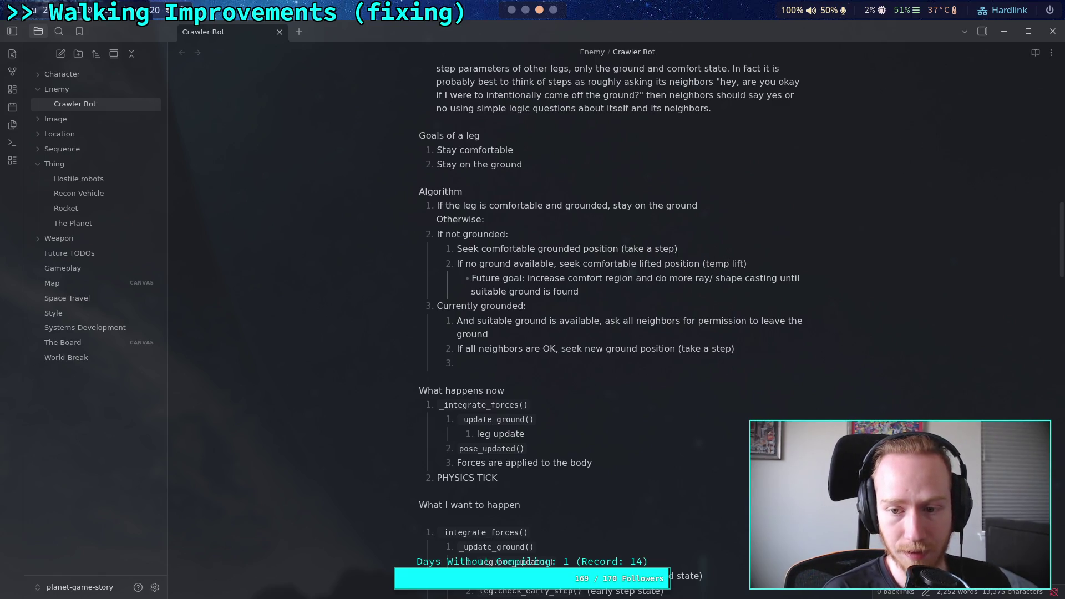
{"action": "type", "text": "ary"}
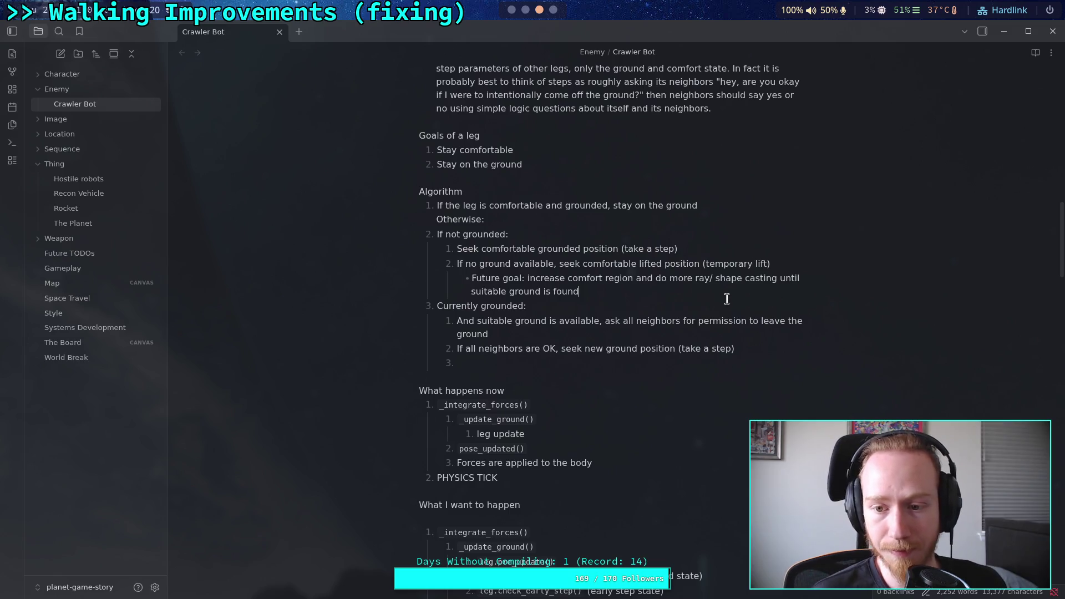
{"action": "key", "text": "Down"}
{"action": "key", "text": "Down"}
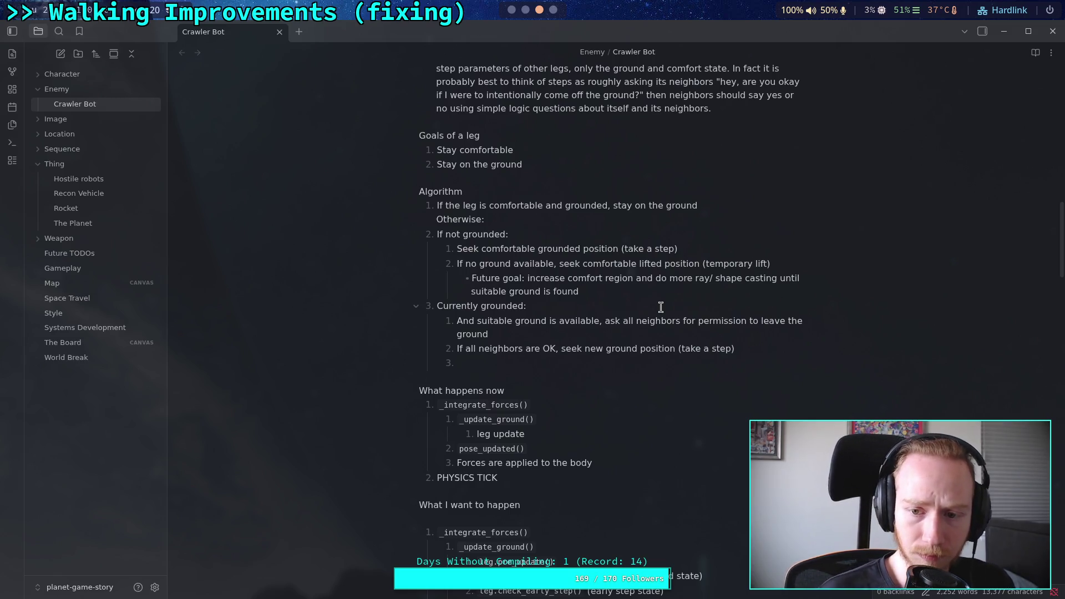
{"action": "left_click", "coordinate": [577, 305]}
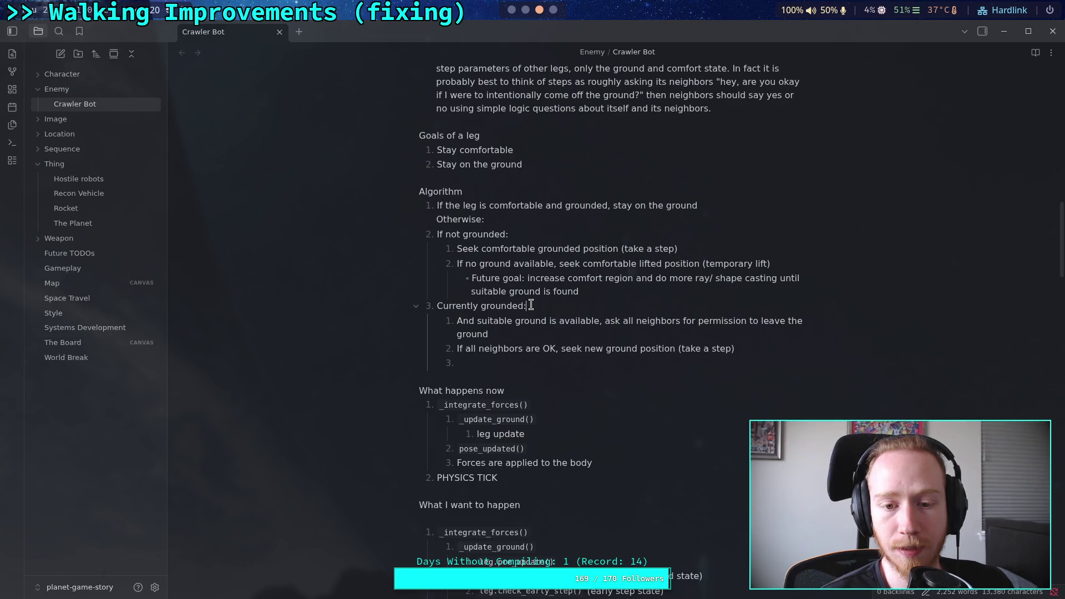
{"action": "left_click_drag", "start_coordinate": [531, 305], "coordinate": [437, 306]}
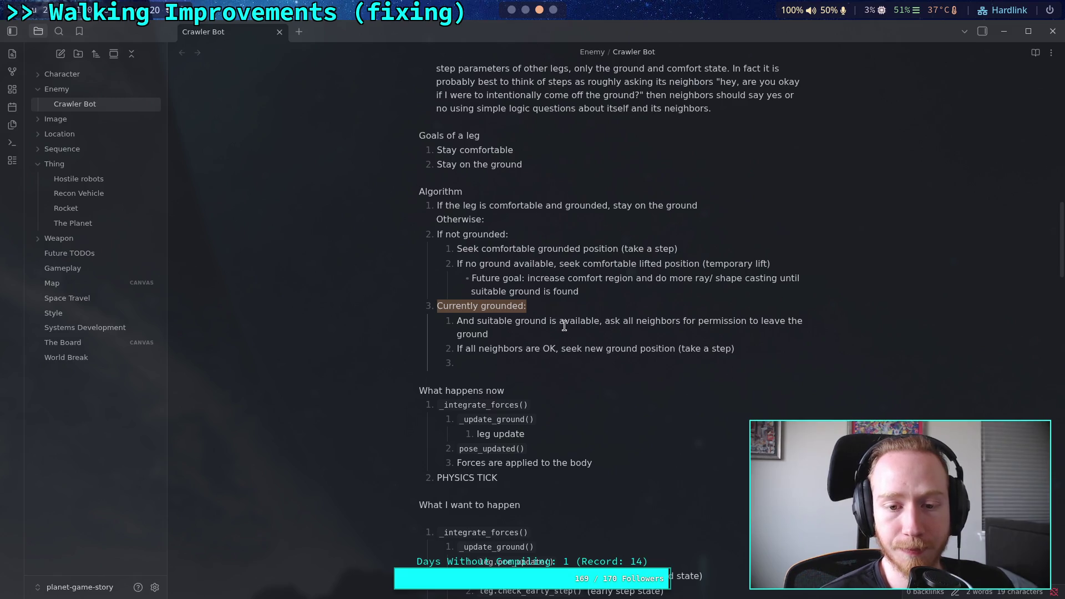
{"action": "left_click", "coordinate": [602, 291]}
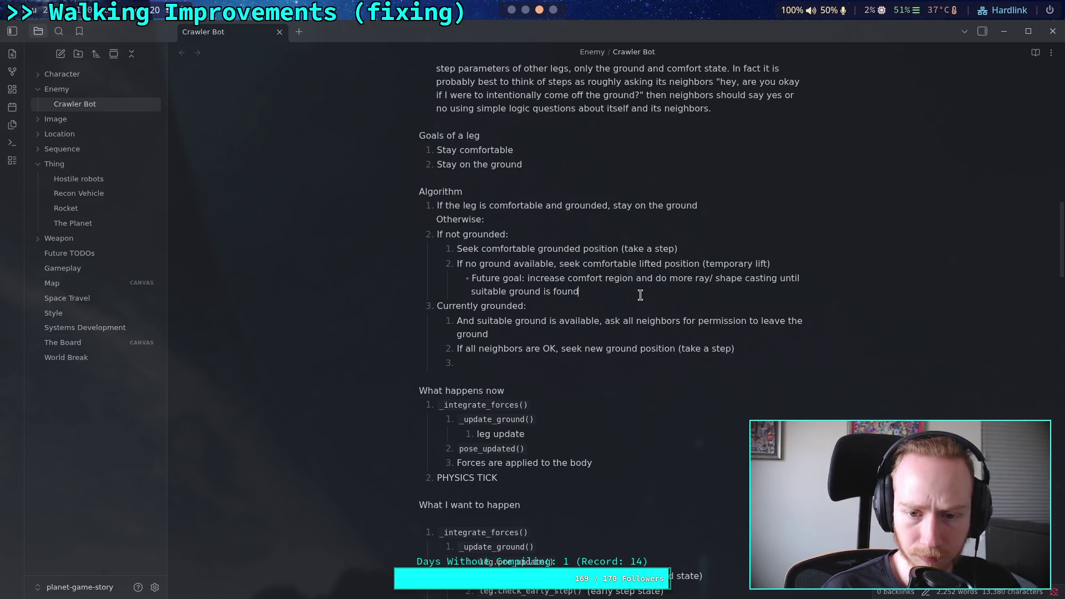
Step: Add a third sub-step 'Terminate' under If not grounded, after the Future goal bullet
{"action": "key", "text": "Return"}
{"action": "key", "text": "BackSpace"}
{"action": "key", "text": "Return"}
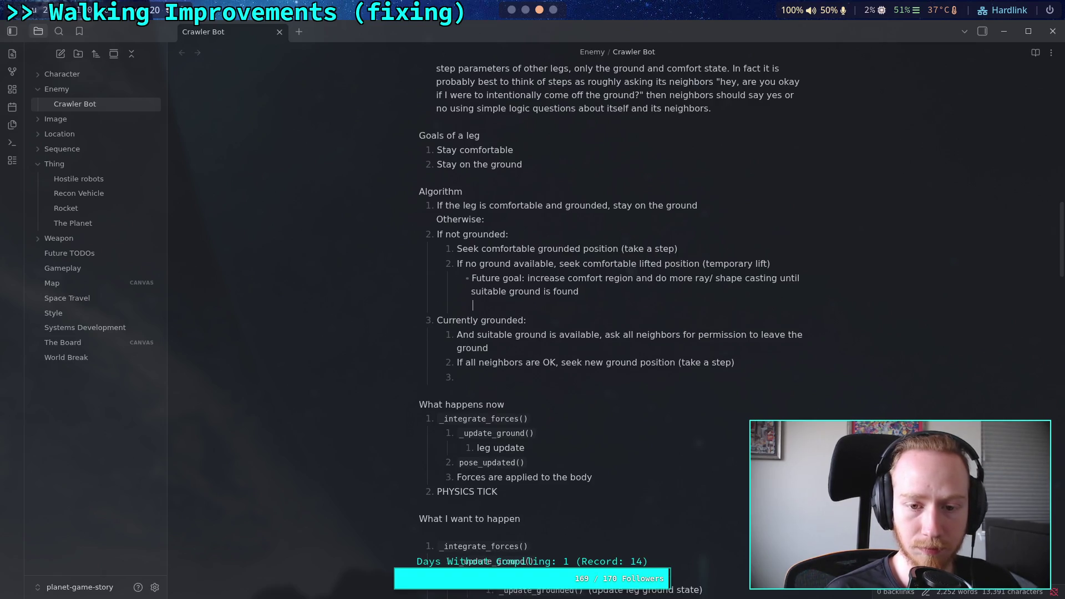
{"action": "type", "text": "-"}
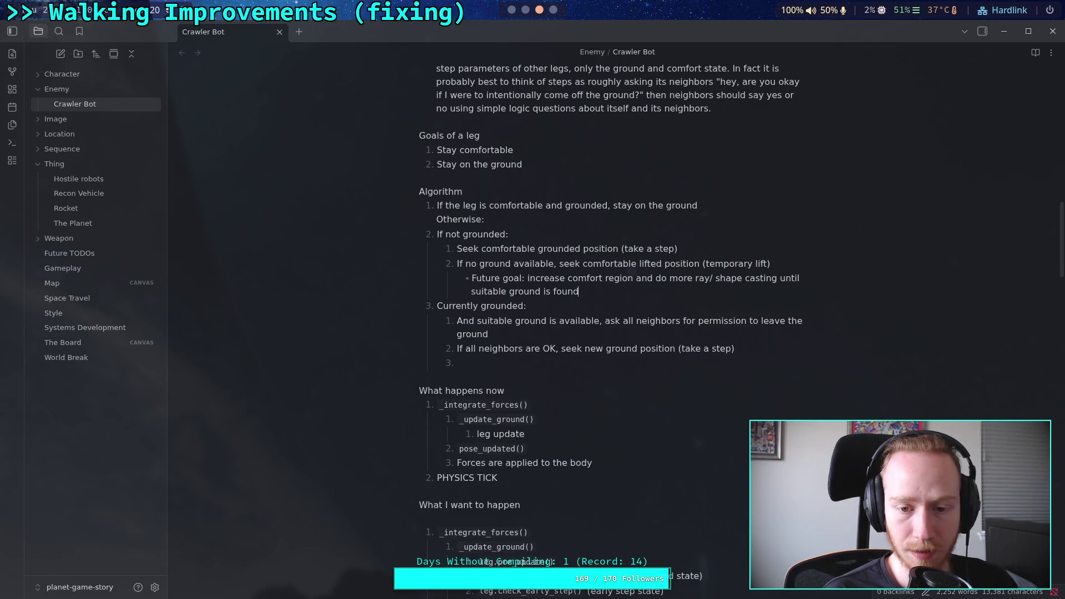
{"action": "key", "text": "BackSpace"}
{"action": "key", "text": "BackSpace"}
{"action": "type", "text": "3."}
{"action": "key", "text": "shift+Tab"}
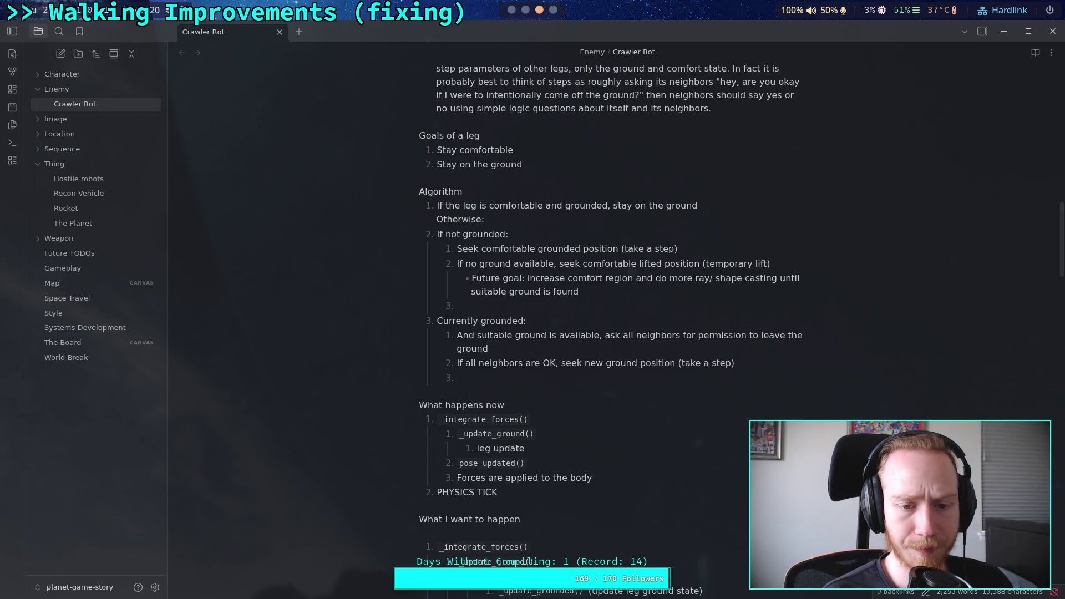
{"action": "type", "text": "Ter"}
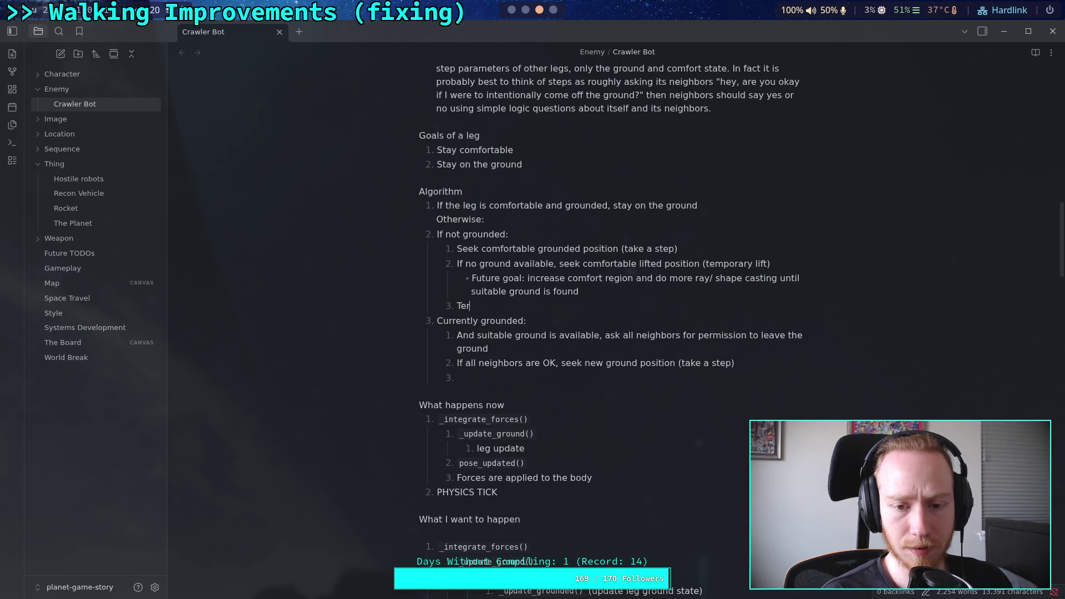
{"action": "type", "text": "minate"}
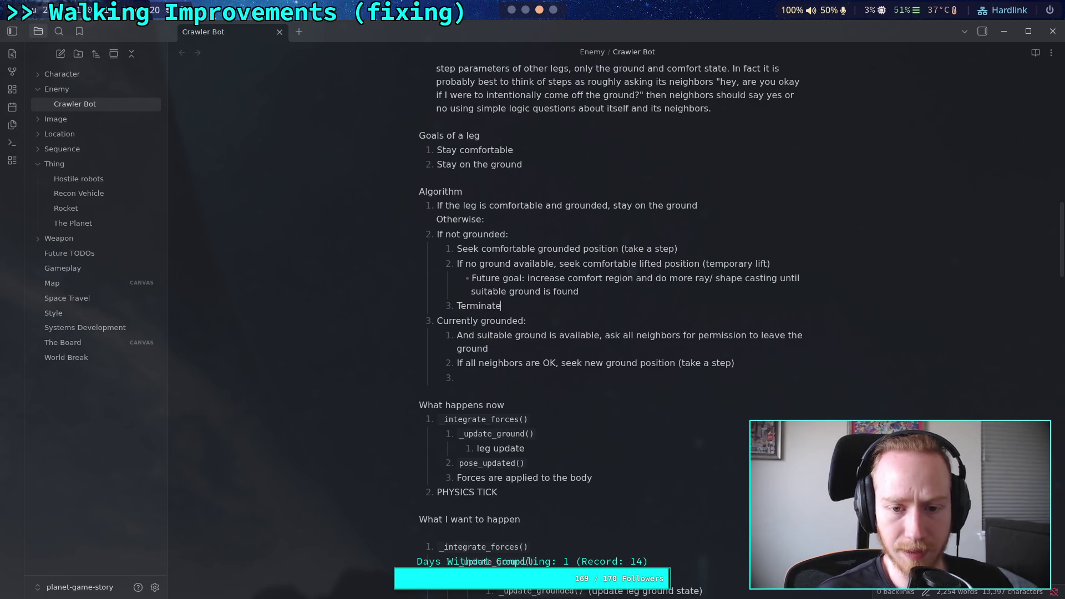
{"action": "left_click", "coordinate": [533, 220]}
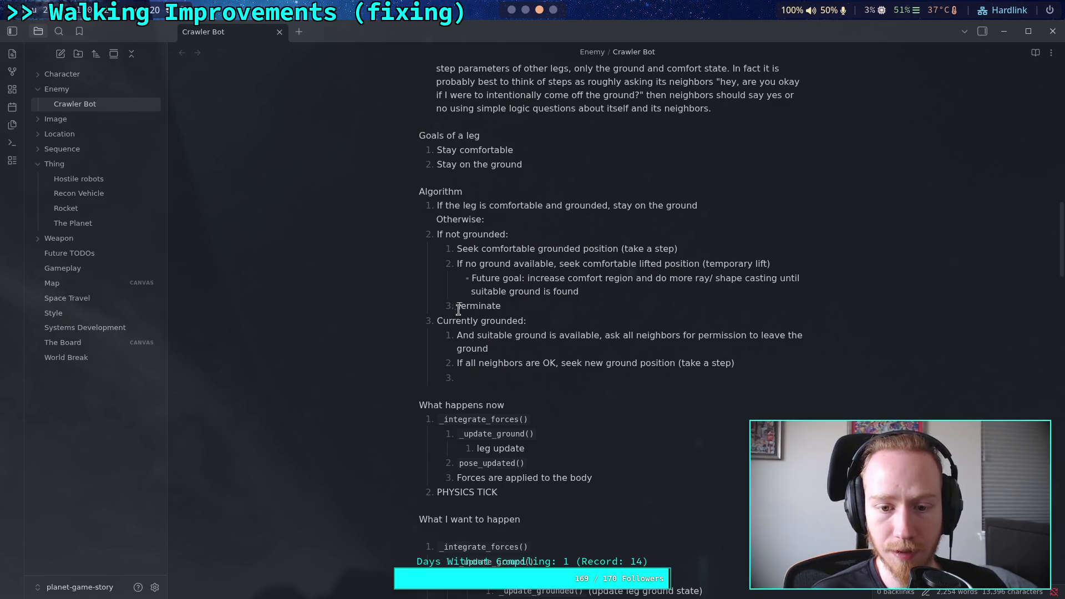
{"action": "left_click", "coordinate": [519, 309]}
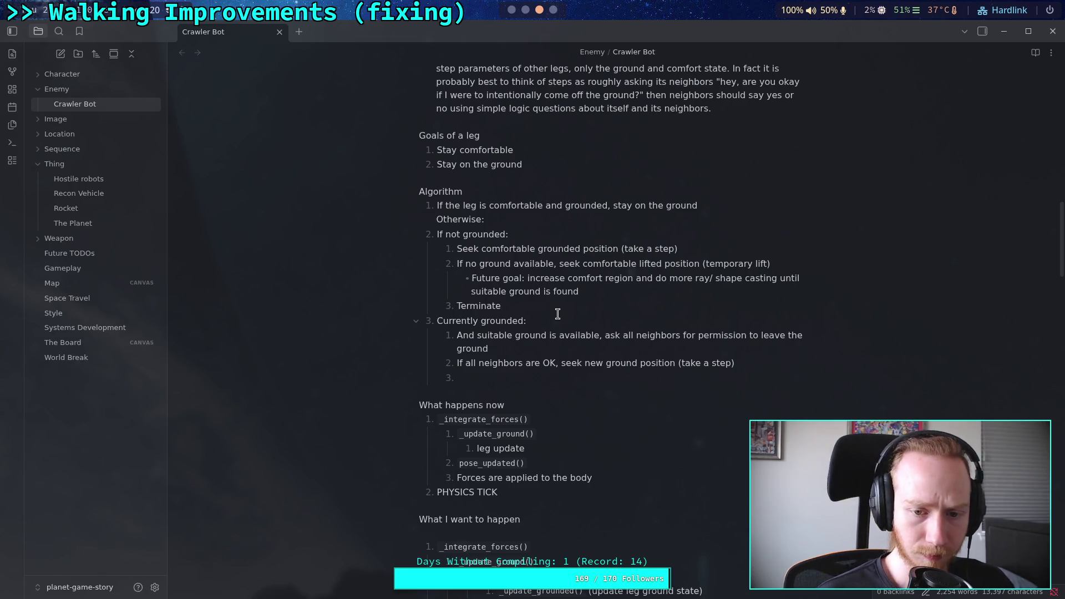
Step: Remove the number from 'Currently grounded:' and retype its leading C
{"action": "left_click", "coordinate": [434, 321]}
{"action": "key", "text": "BackSpace"}
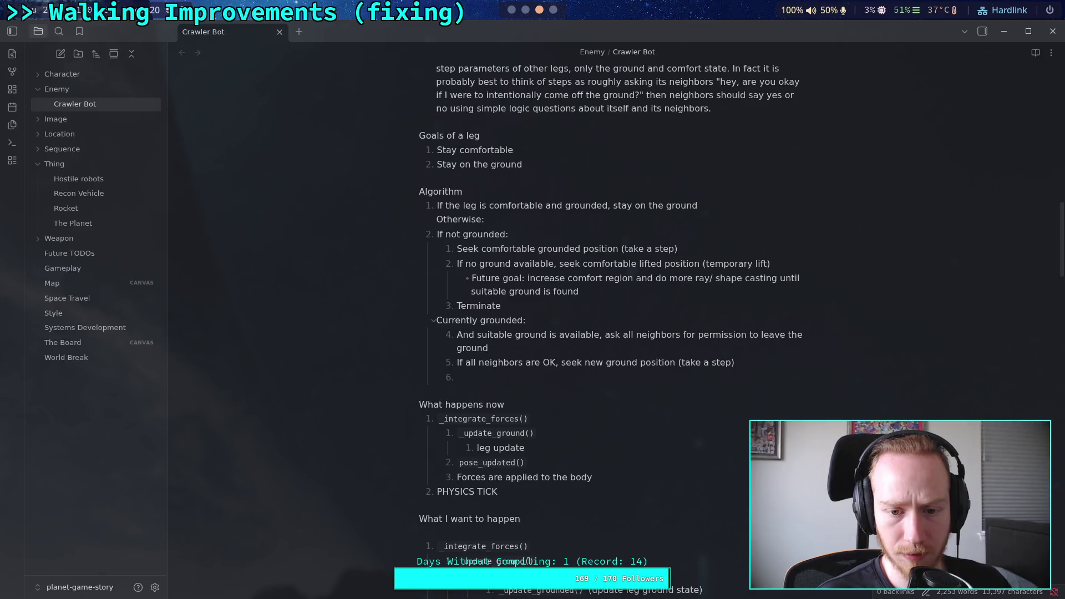
{"action": "left_click", "coordinate": [433, 321]}
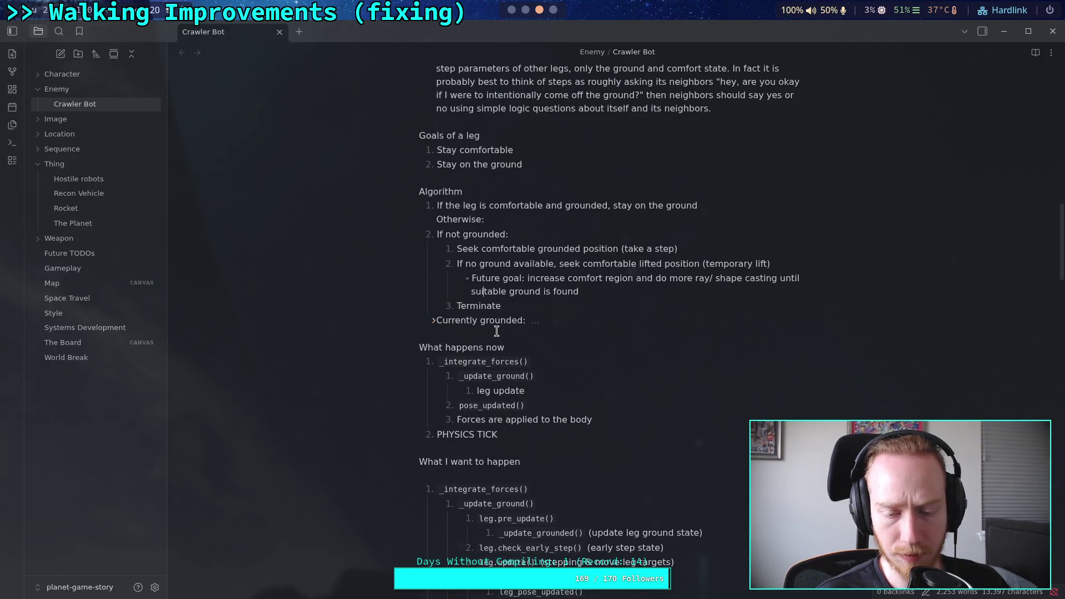
{"action": "left_click", "coordinate": [434, 320]}
{"action": "left_click", "coordinate": [552, 322]}
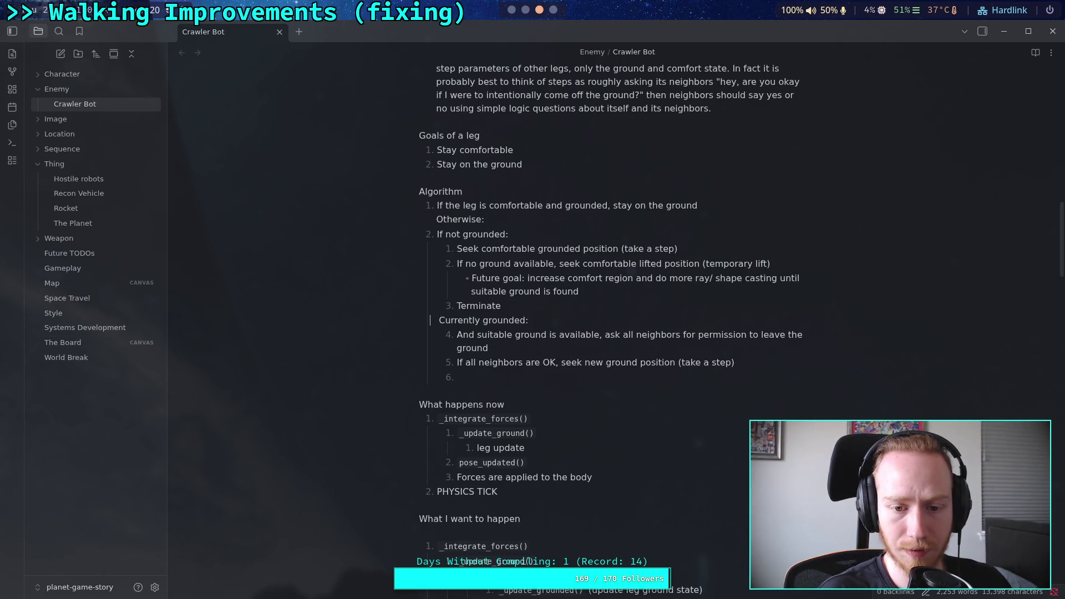
{"action": "key", "text": "Delete"}
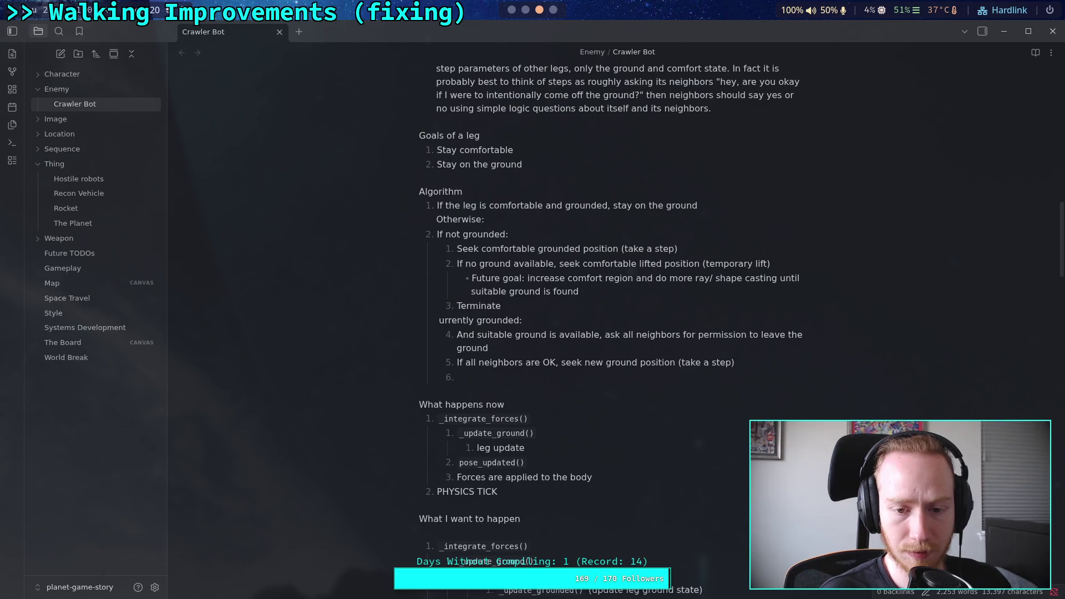
{"action": "type", "text": "C"}
Step: Rejoin and re-split 'Currently grounded:' so it becomes sub-step 4 under If not grounded
{"action": "key", "text": "BackSpace"}
{"action": "key", "text": "BackSpace"}
{"action": "key", "text": "BackSpace"}
{"action": "key", "text": "Return"}
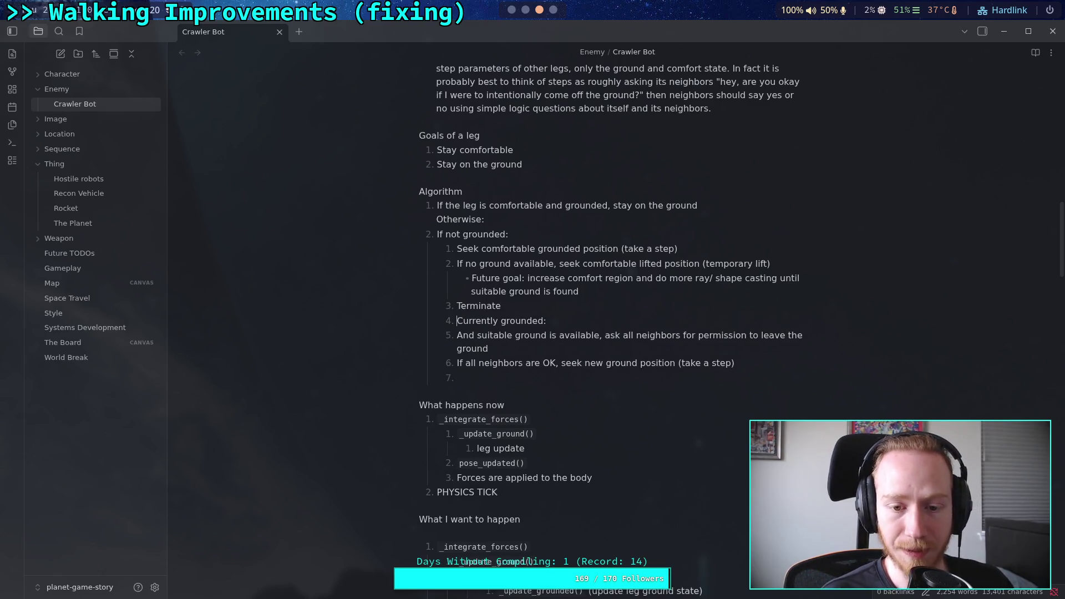
{"action": "key", "text": "shift+Tab"}
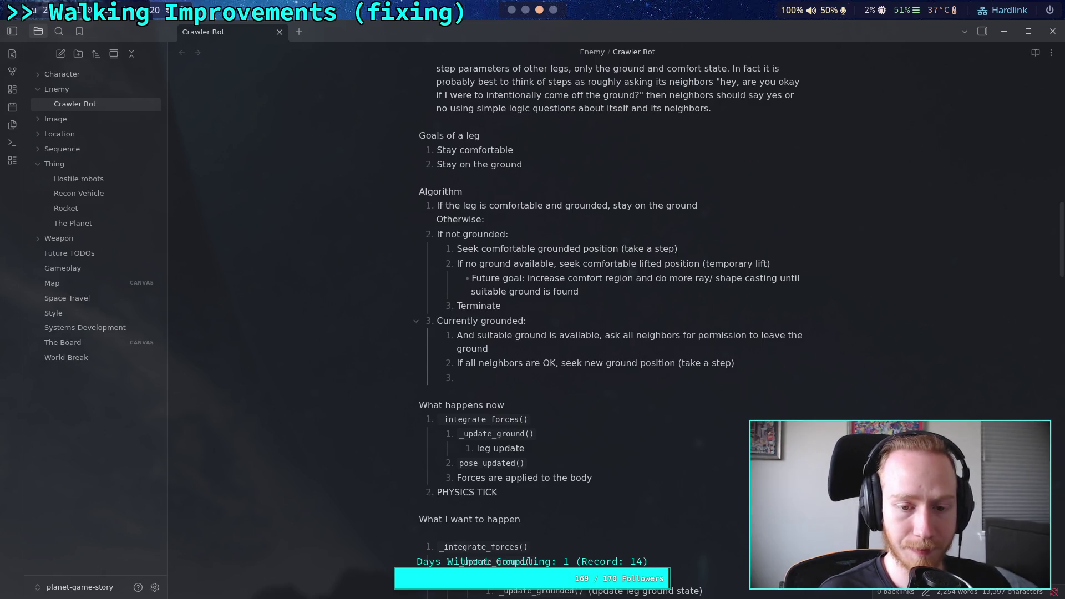
{"action": "key", "text": "BackSpace"}
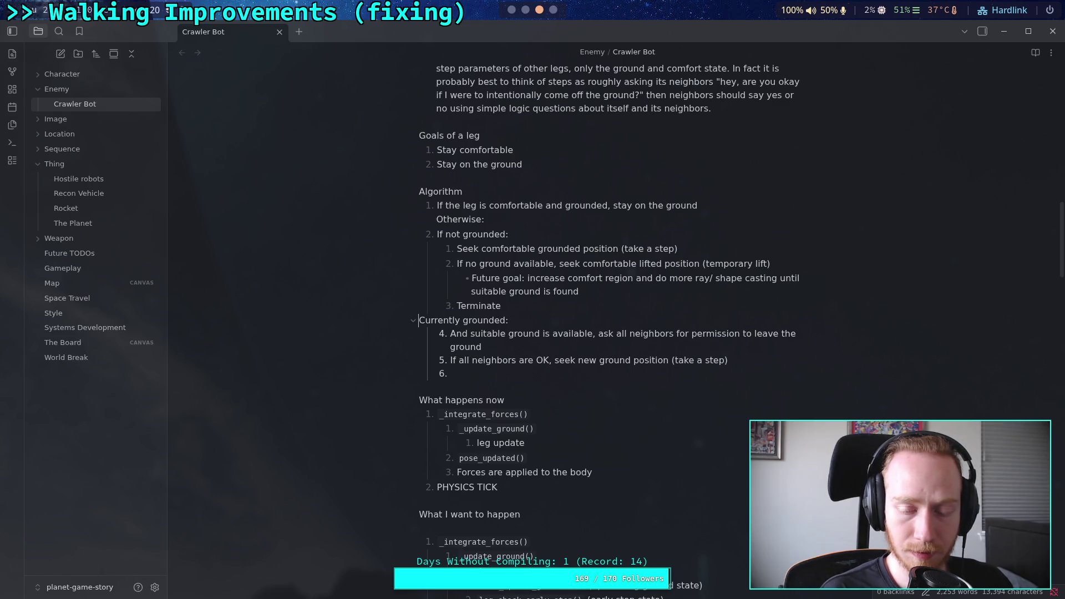
{"action": "key", "text": "BackSpace"}
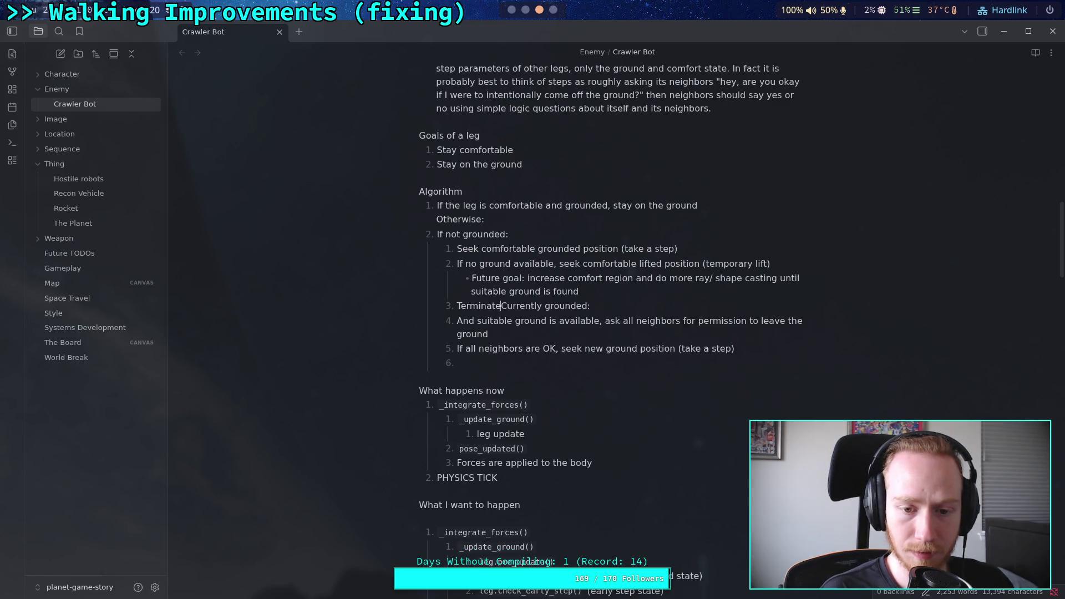
{"action": "key", "text": "Return"}
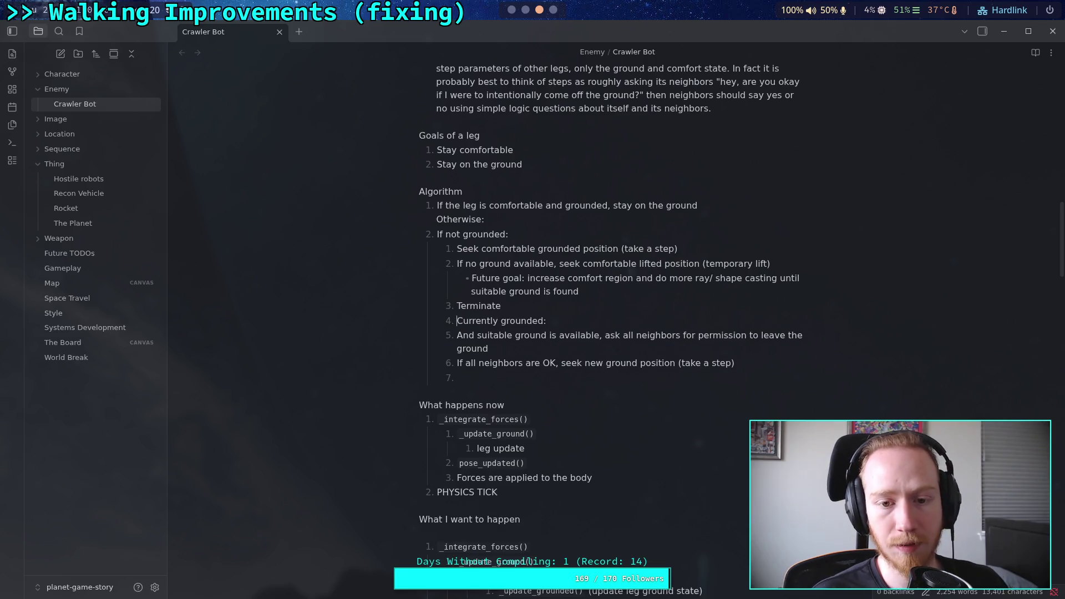
Step: Collapse and re-expand the first and If not grounded items, then select 'Currently grounded:'
{"action": "left_click", "coordinate": [417, 207]}
{"action": "left_click", "coordinate": [417, 207]}
{"action": "left_click", "coordinate": [417, 235]}
{"action": "left_click", "coordinate": [416, 235]}
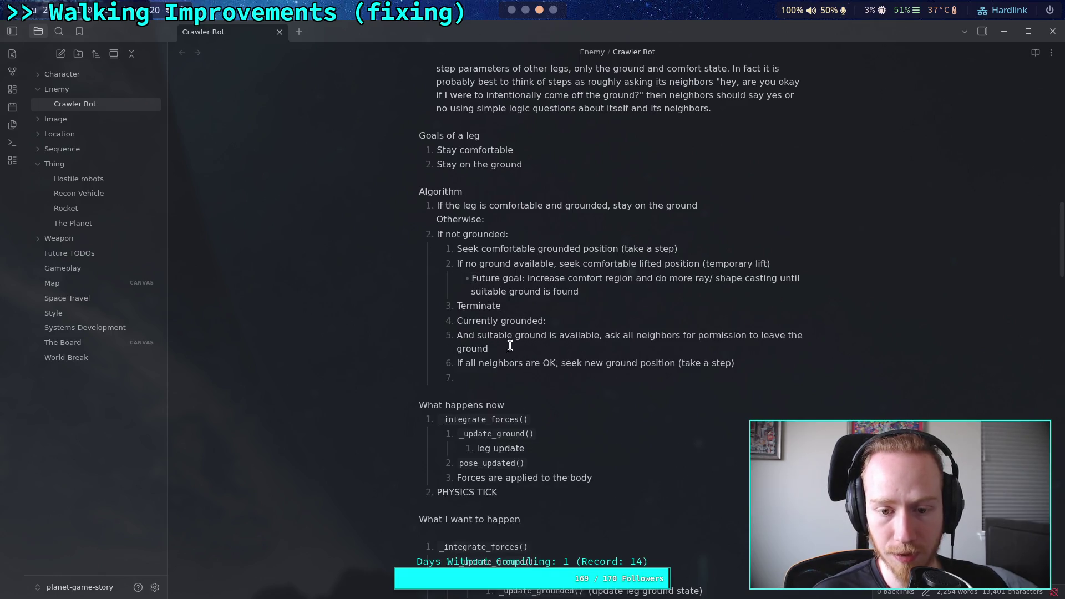
{"action": "left_click_drag", "start_coordinate": [458, 321], "coordinate": [463, 321]}
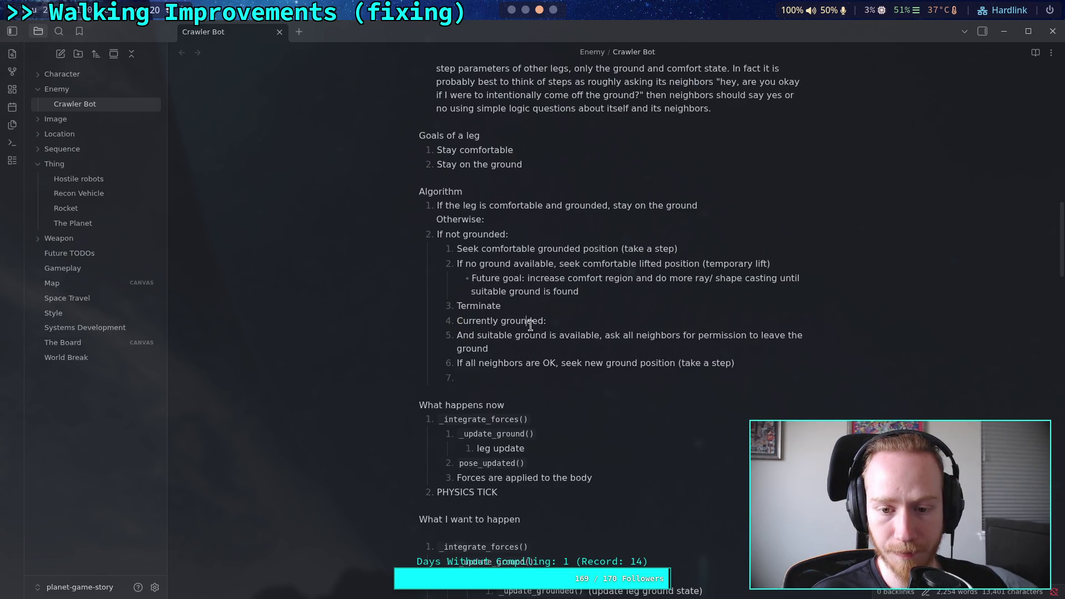
Step: Outdent 'Currently grounded:' to top-level item 3 and delete its heading
{"action": "key", "text": "shift+Tab"}
{"action": "left_click", "coordinate": [513, 348]}
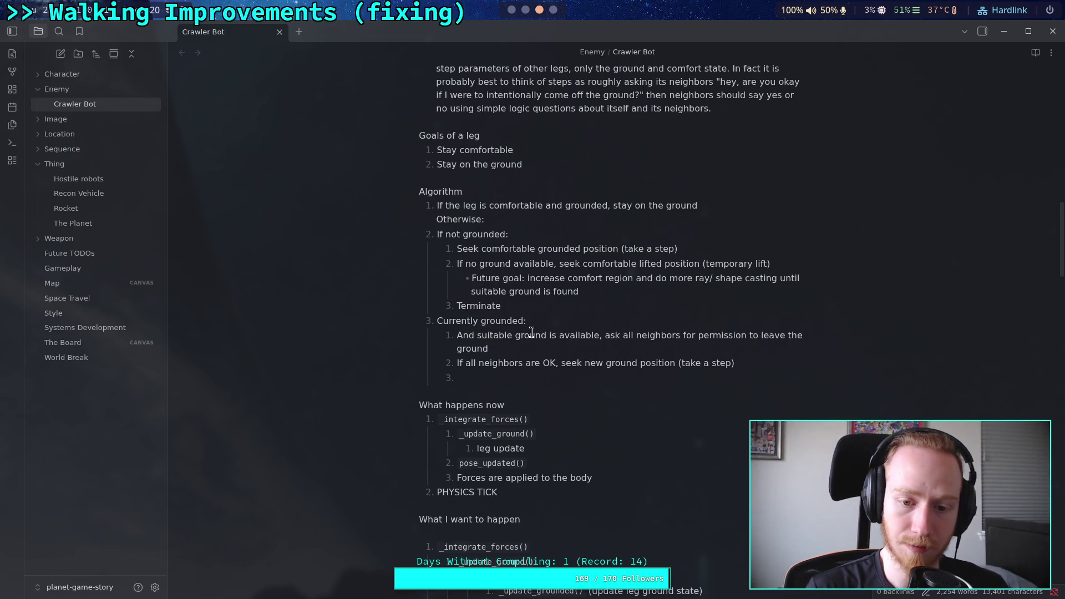
{"action": "left_click_drag", "start_coordinate": [526, 320], "coordinate": [437, 322]}
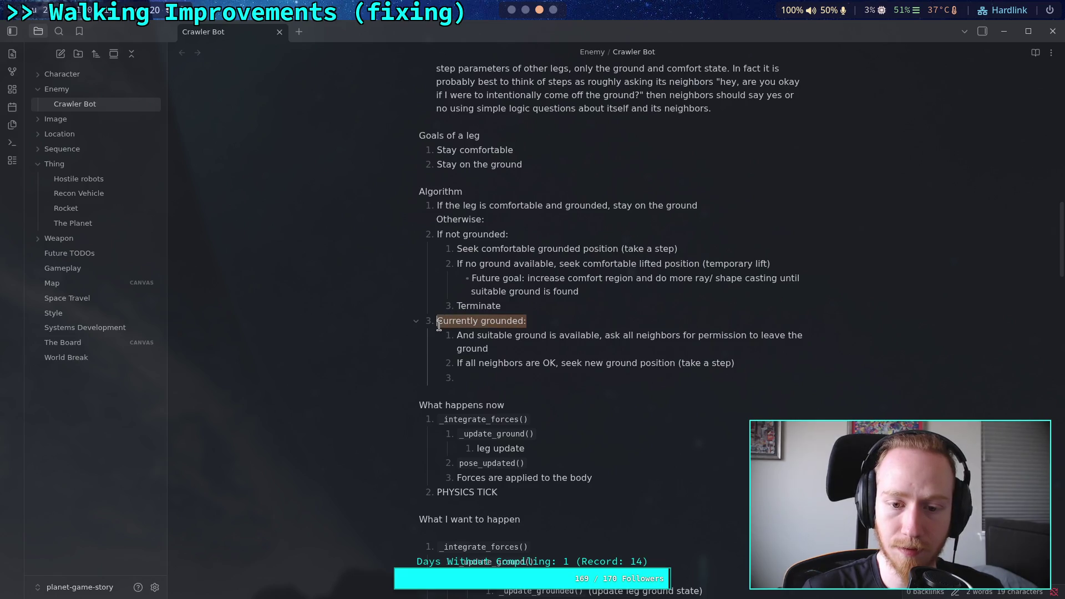
{"action": "left_click", "coordinate": [460, 333]}
{"action": "left_click", "coordinate": [478, 335], "text": "shift"}
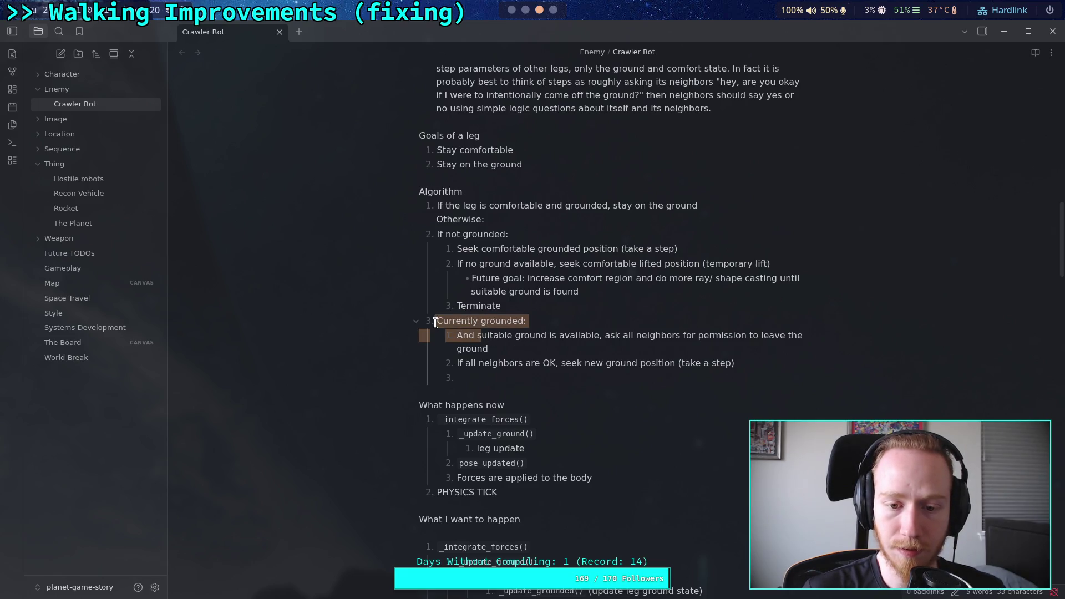
{"action": "key", "text": "BackSpace"}
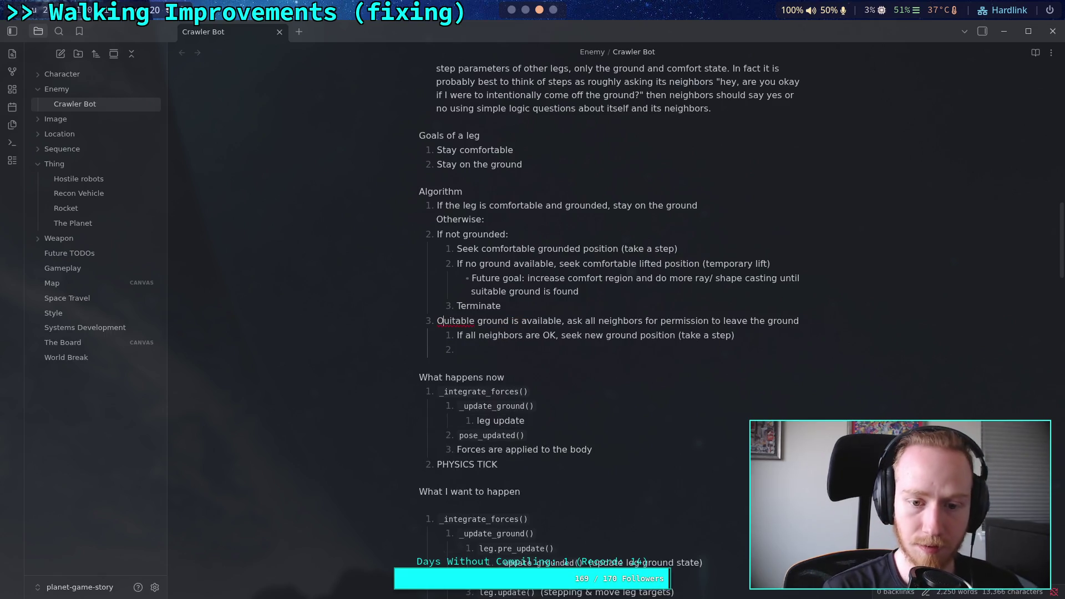
Step: Make item 3 read 'Otherwise:' then 'If suitable…', and promote 'If all neighbors are OK' to item 4
{"action": "type", "text": "Otherwise:"}
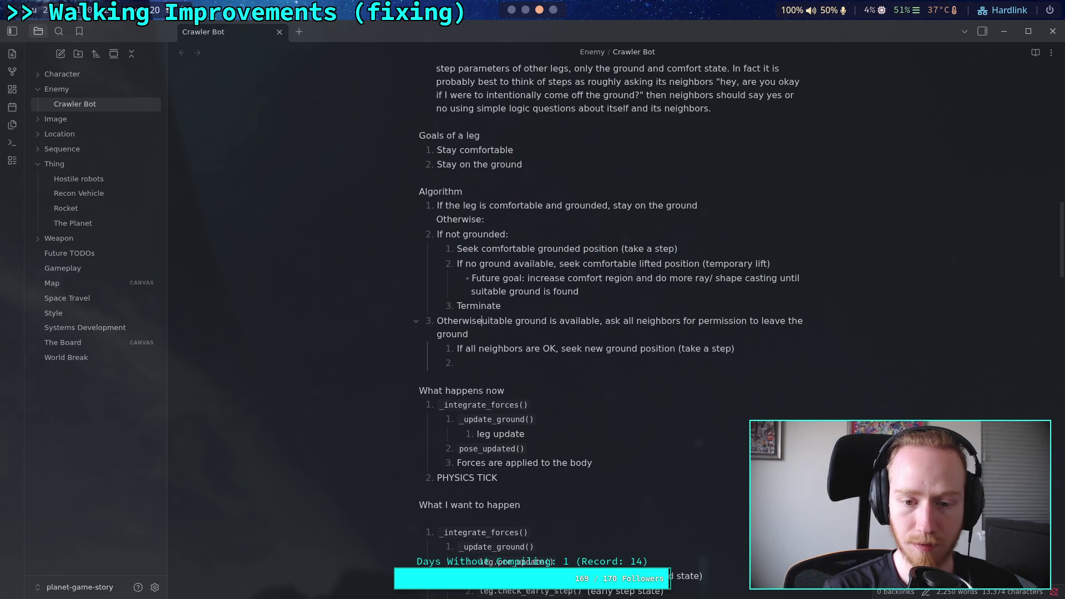
{"action": "type", "text": " uitable"}
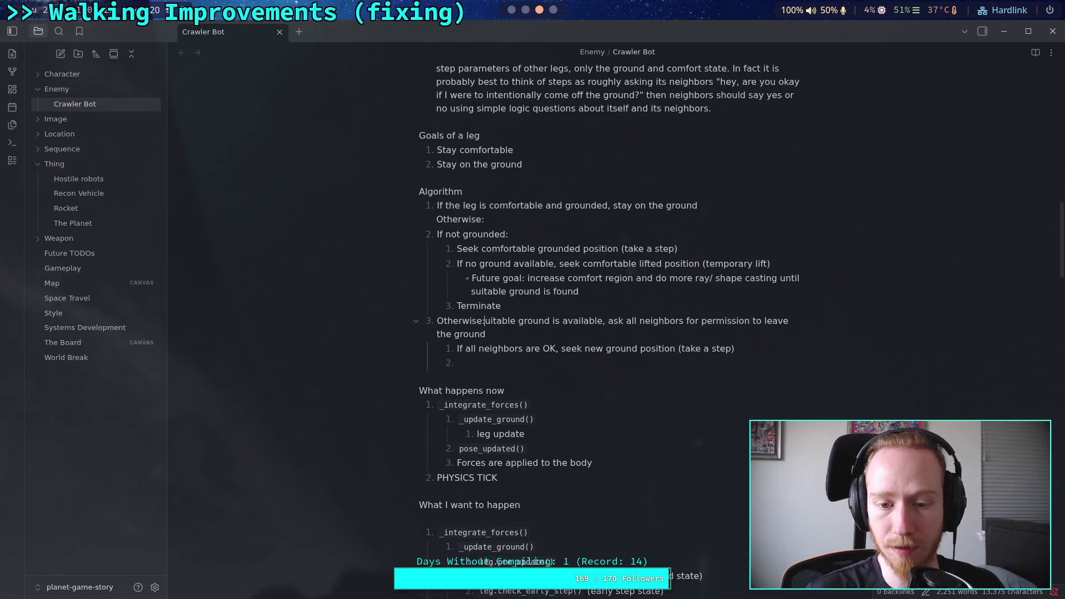
{"action": "key", "text": "BackSpace"}
{"action": "key", "text": "shift+Return"}
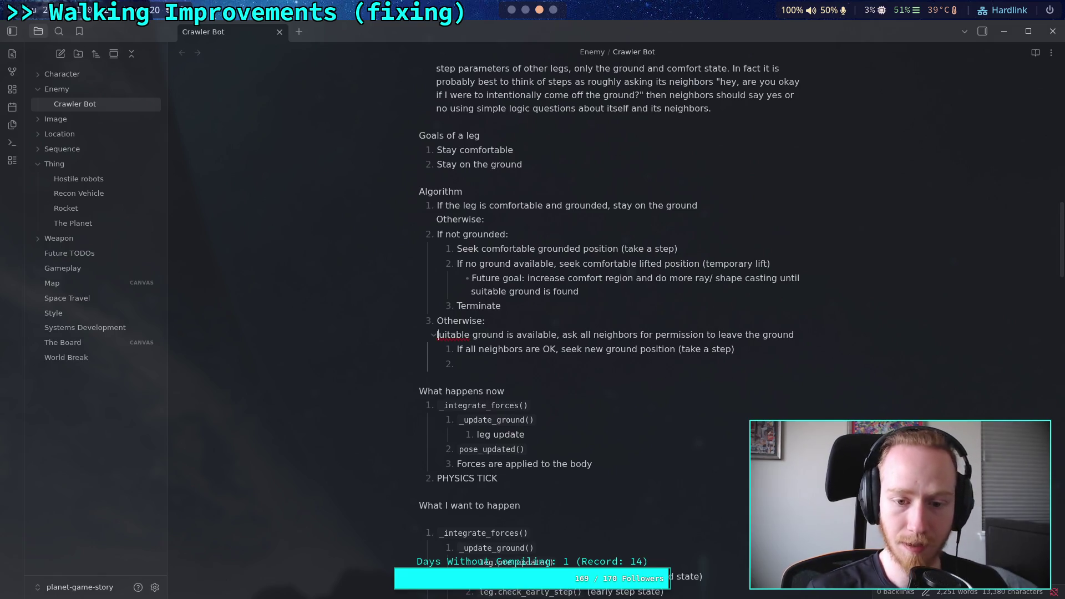
{"action": "key", "text": "BackSpace"}
{"action": "type", "text": "If s"}
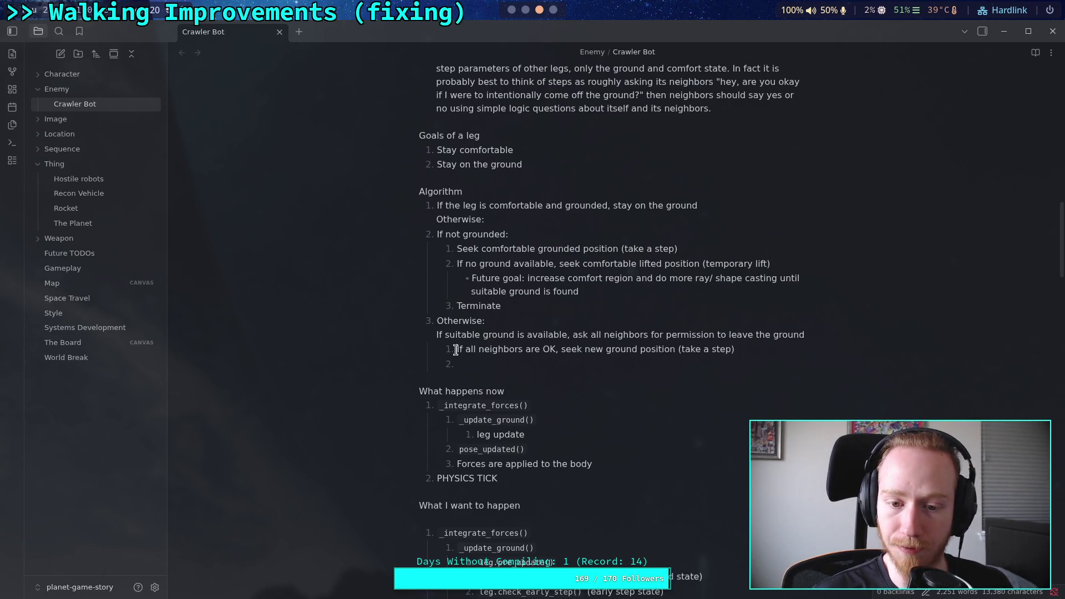
{"action": "key", "text": "shift+Tab"}
{"action": "key", "text": "shift+Tab"}
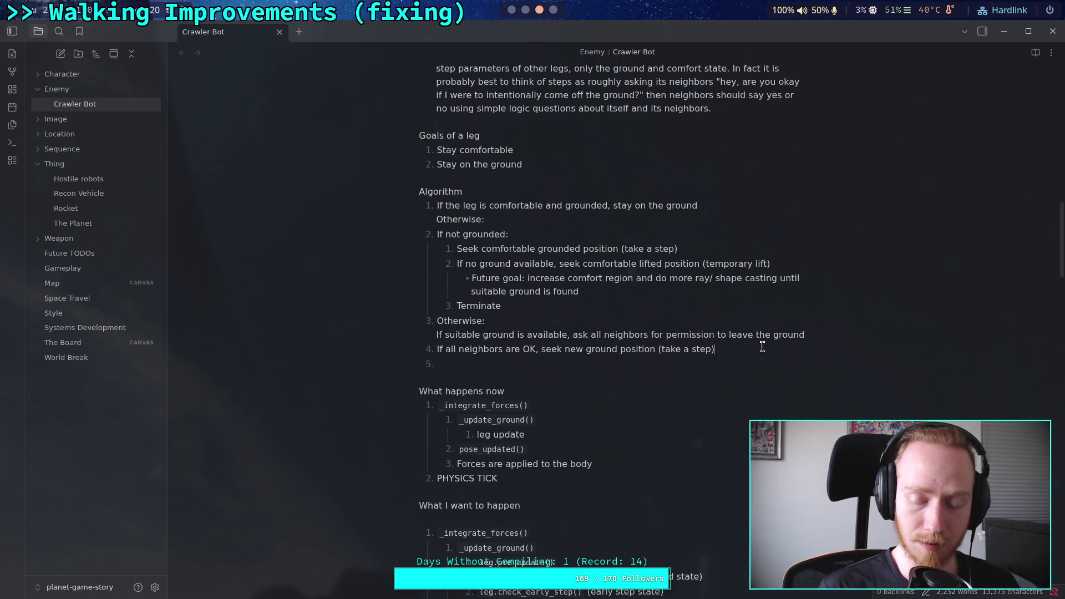
Step: Add a 'Terminate' line after item 4 and nest it as a numbered sub-step
{"action": "key", "text": "shift+Return"}
{"action": "type", "text": "Terminate"}
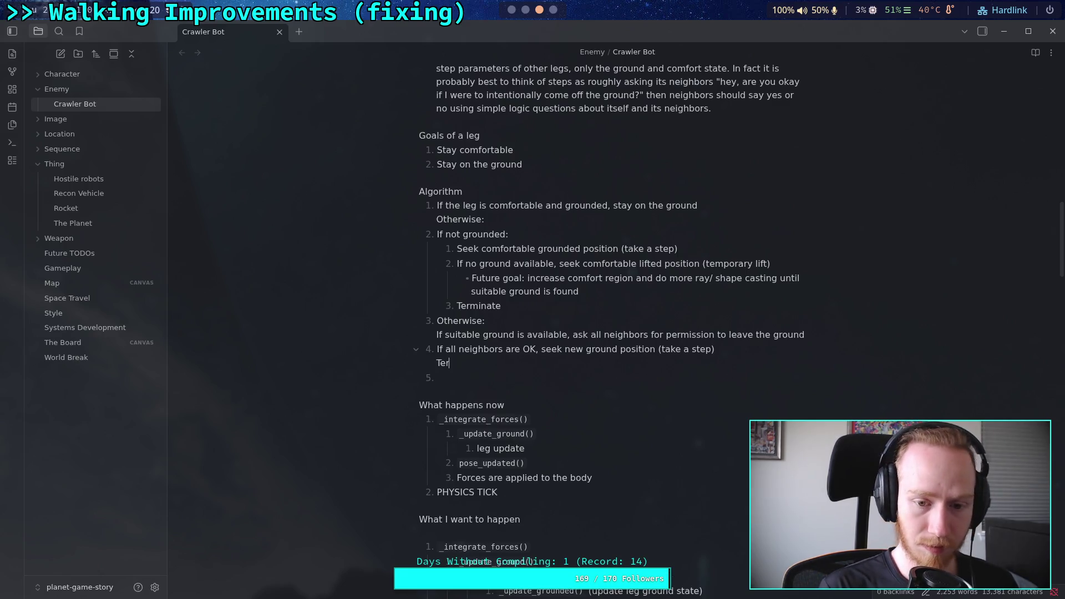
{"action": "left_click", "coordinate": [725, 291]}
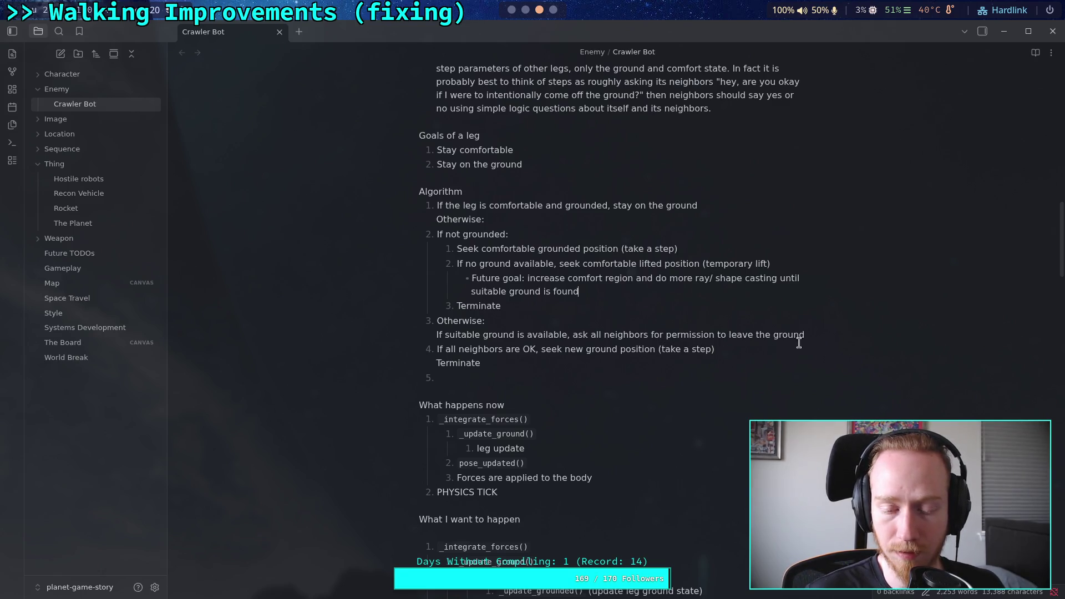
{"action": "left_click", "coordinate": [536, 381]}
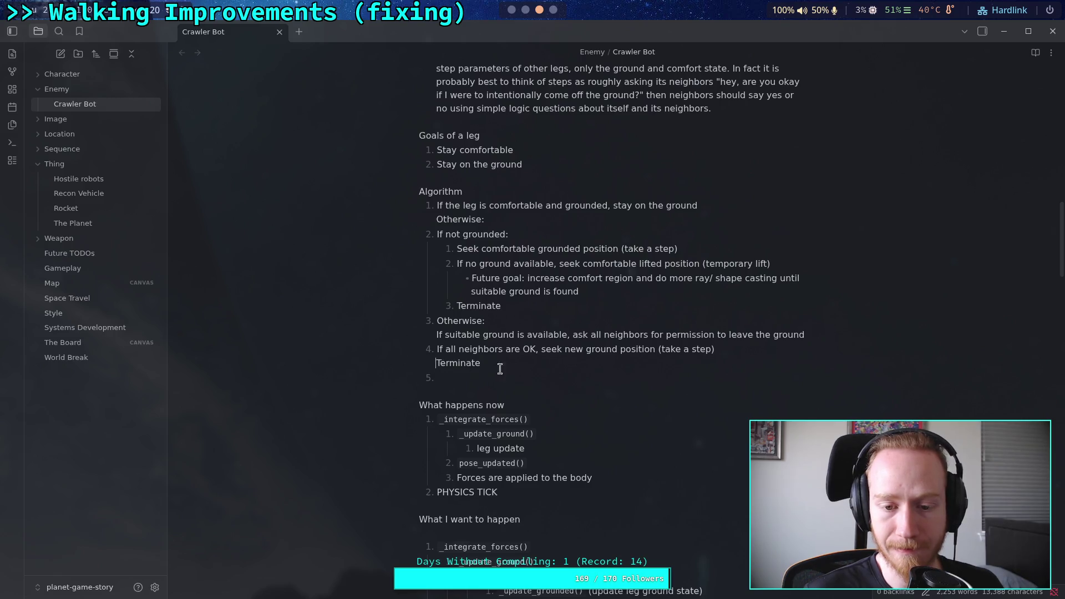
{"action": "left_click", "coordinate": [437, 363]}
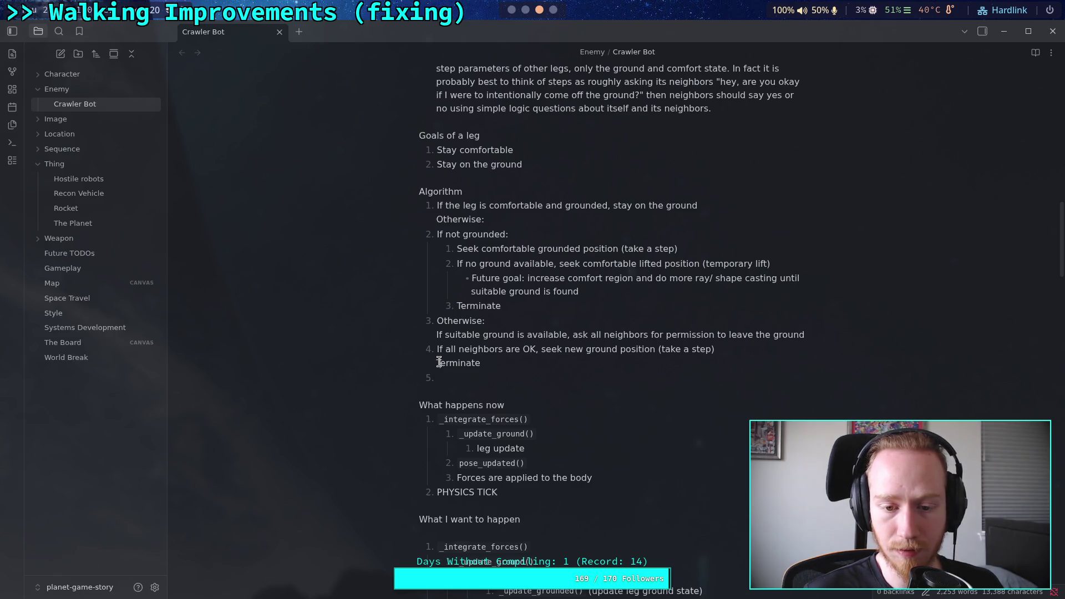
{"action": "key", "text": "BackSpace"}
{"action": "type", "text": "5."}
{"action": "key", "text": "Tab"}
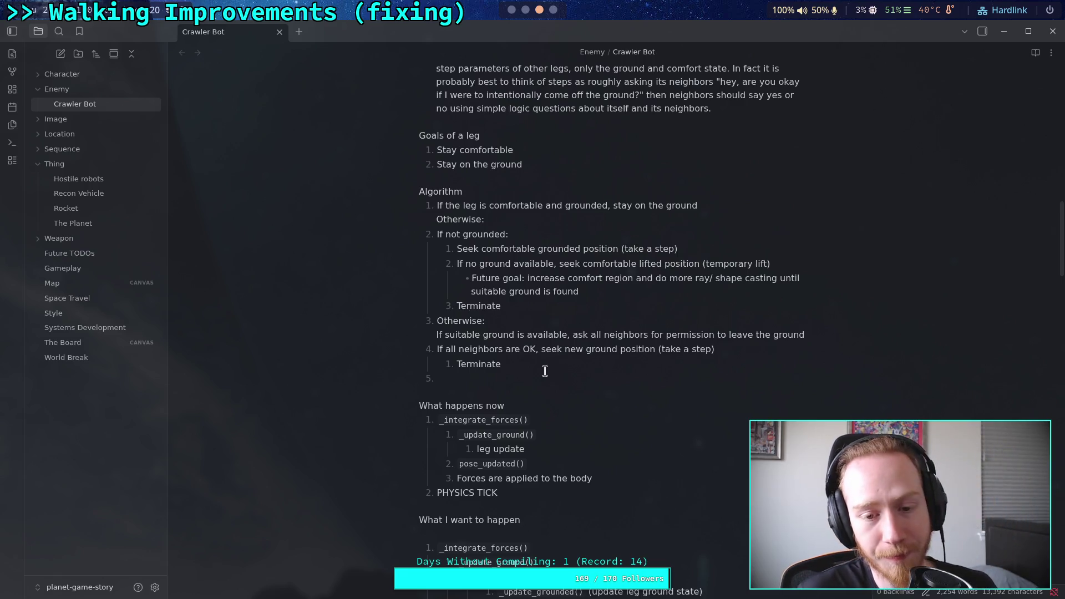
{"action": "left_click", "coordinate": [599, 384]}
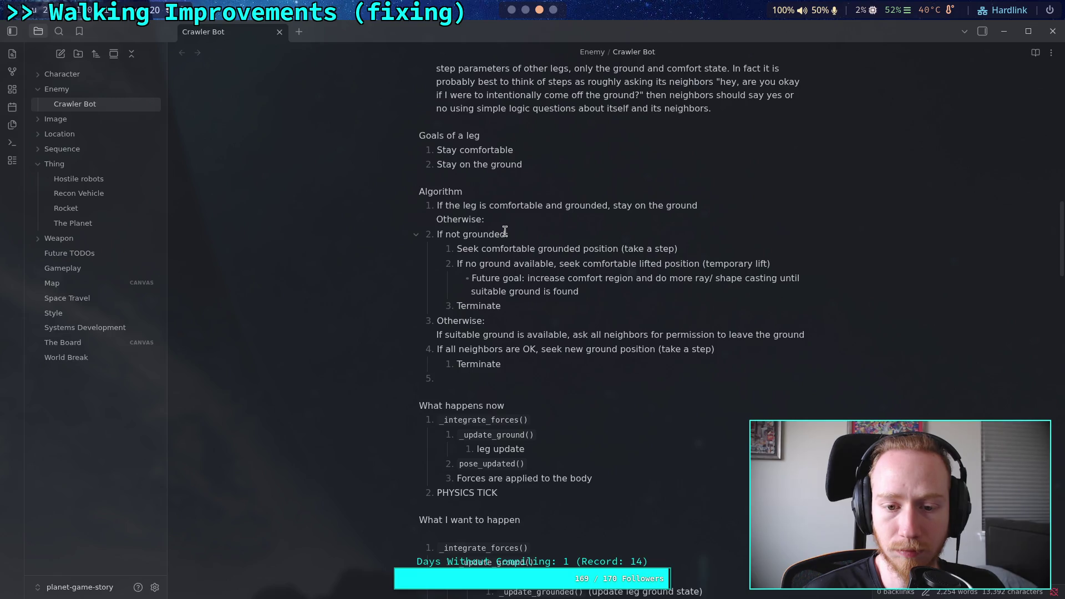
Step: Nest the suitable-ground, neighbors-OK and Terminate lines as sub-steps 1–3 of 'Otherwise:'
{"action": "double_click", "coordinate": [435, 335]}
{"action": "left_click", "coordinate": [476, 340]}
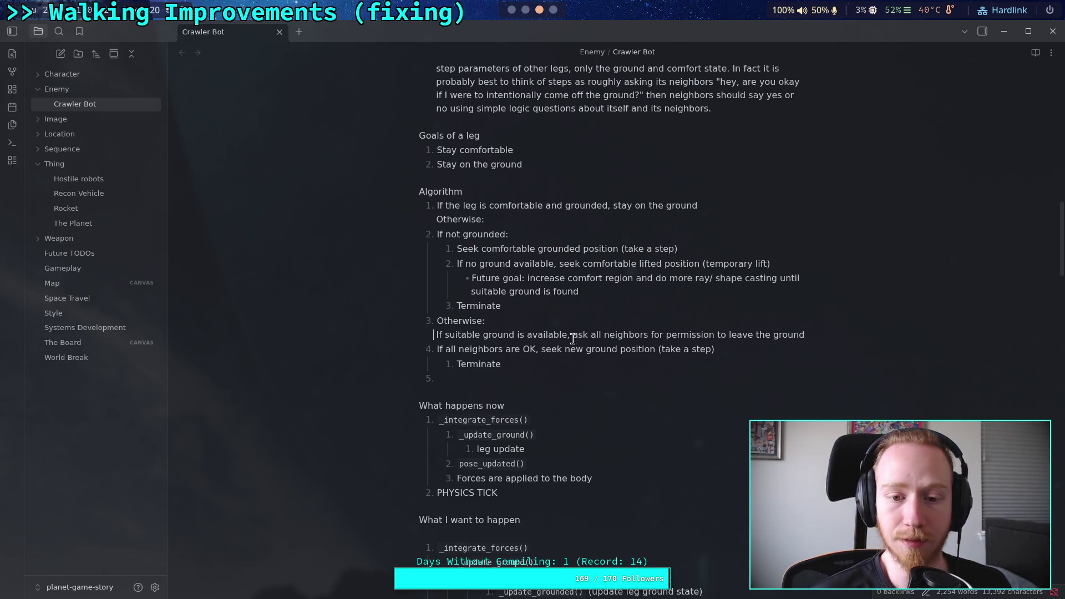
{"action": "key", "text": "BackSpace"}
{"action": "key", "text": "Return"}
{"action": "key", "text": "Tab"}
{"action": "left_click", "coordinate": [438, 364]}
{"action": "key", "text": "Tab"}
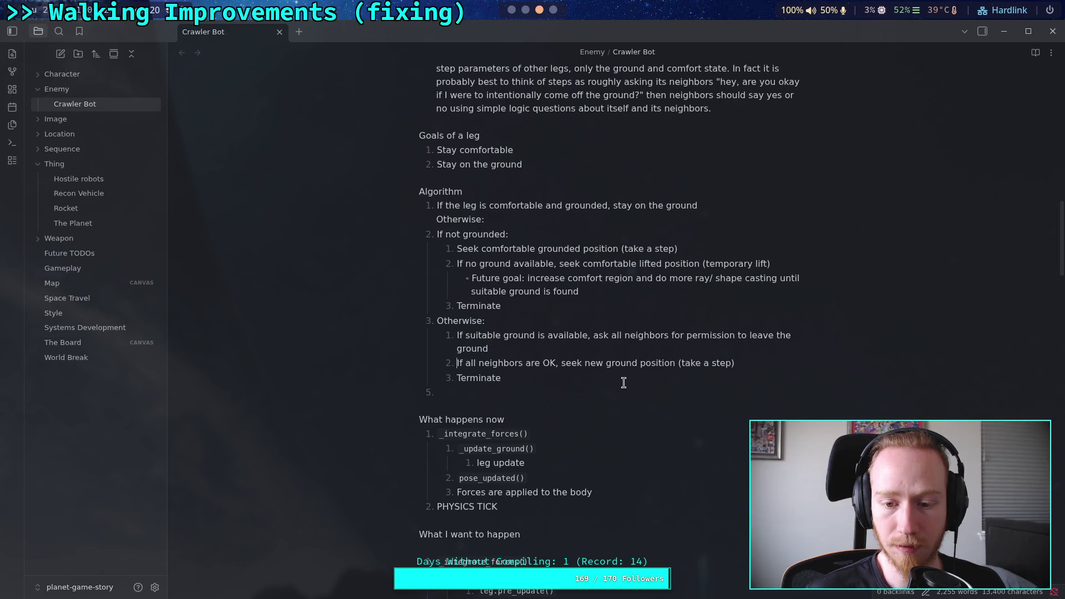
{"action": "left_click", "coordinate": [457, 378]}
{"action": "key", "text": "Tab"}
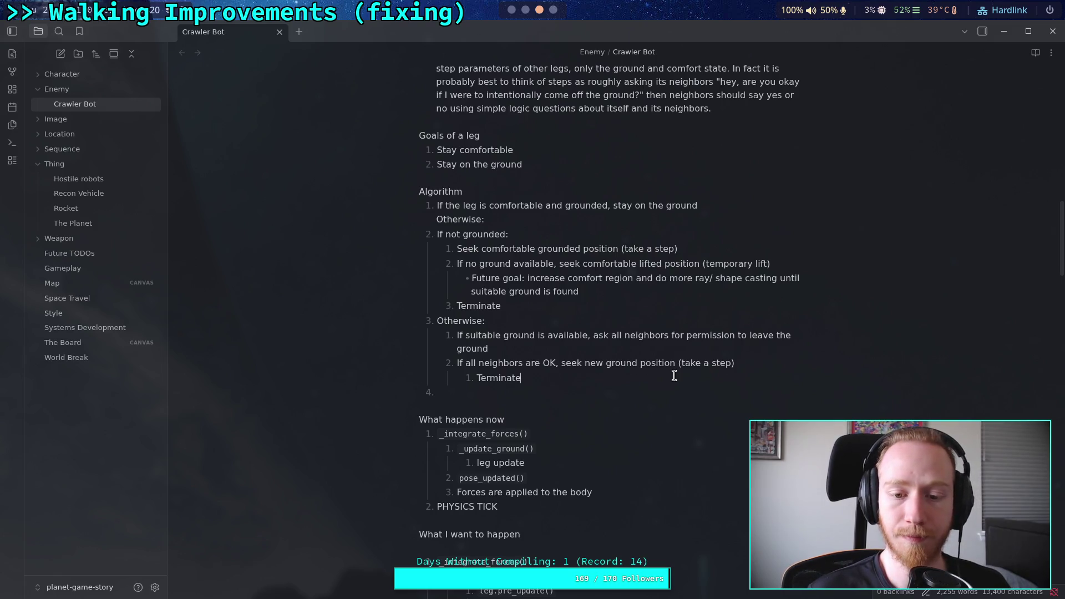
{"action": "key", "text": "shift+Tab"}
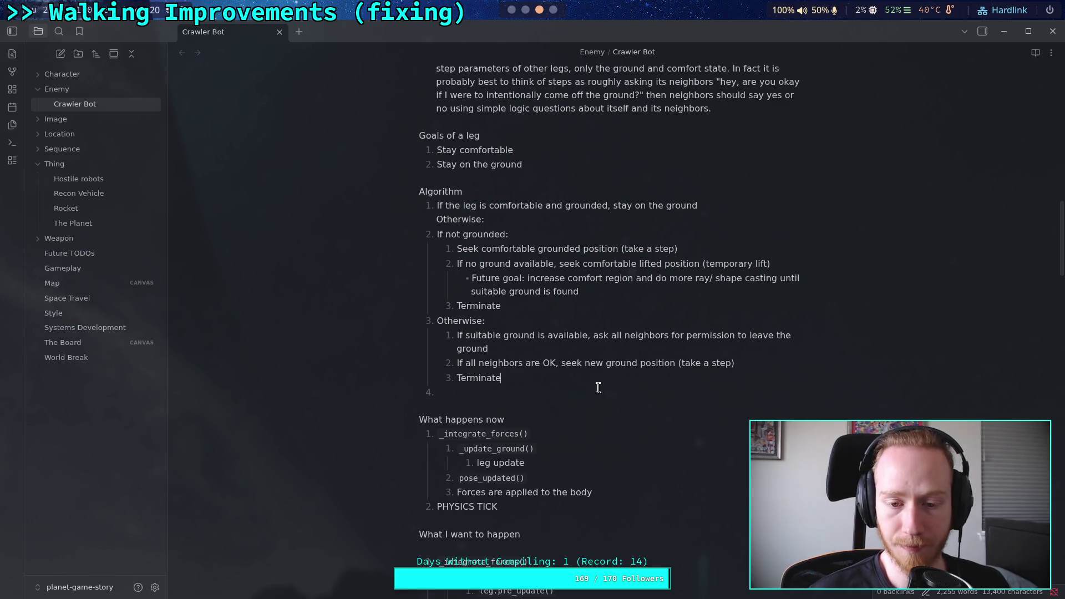
{"action": "left_click", "coordinate": [571, 391]}
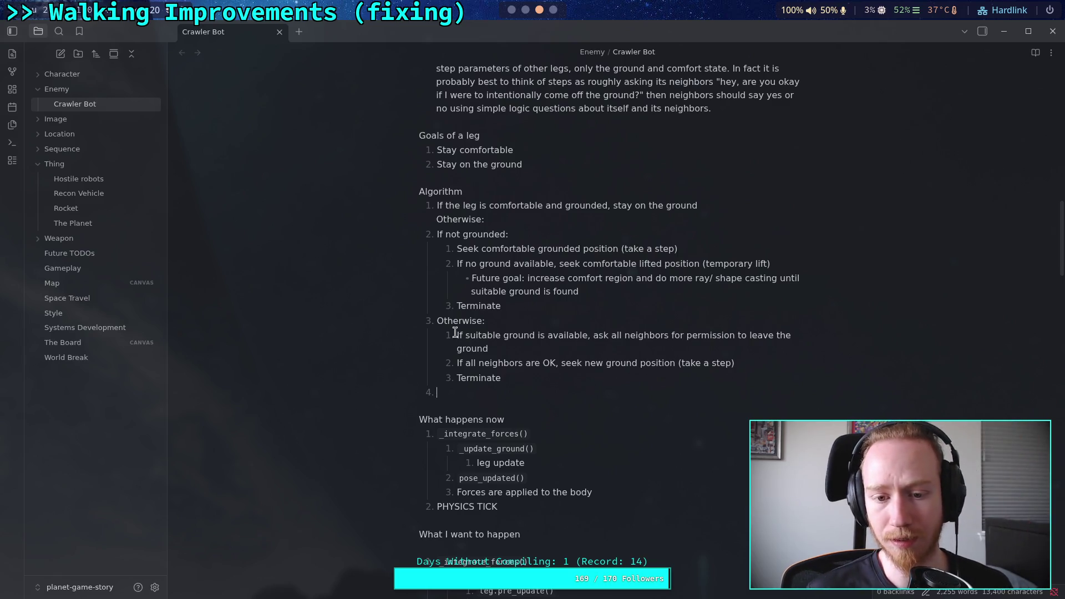
Step: Merge into 'Otherwise, If suitable ground is available' and split 'ask all neighbors' into a nested sub-step
{"action": "mouse_move", "coordinate": [456, 333]}
{"action": "left_mouse_down"}
{"action": "mouse_move", "coordinate": [436, 320]}
{"action": "mouse_move", "coordinate": [484, 321]}
{"action": "left_mouse_up"}
{"action": "key", "text": "BackSpace"}
{"action": "type", "text": ","}
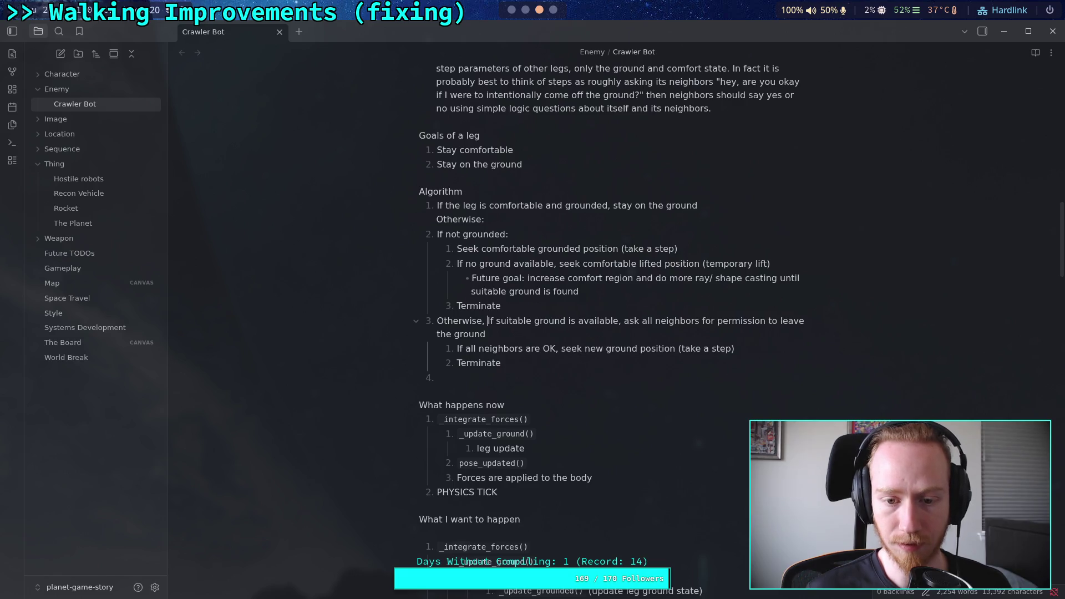
{"action": "left_click", "coordinate": [624, 320]}
{"action": "key", "text": "BackSpace"}
{"action": "key", "text": "BackSpace"}
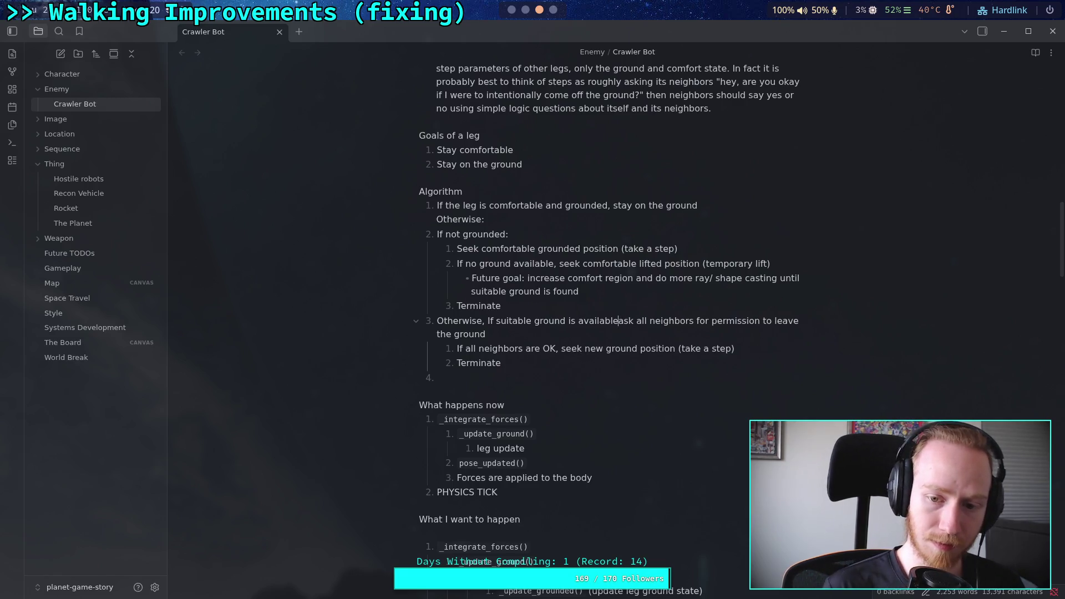
{"action": "key", "text": "Return"}
{"action": "key", "text": "Tab"}
Step: Capitalize the ask-neighbors sub-step to start with 'Ask'
{"action": "key", "text": "ctrl+d"}
{"action": "type", "text": "A"}
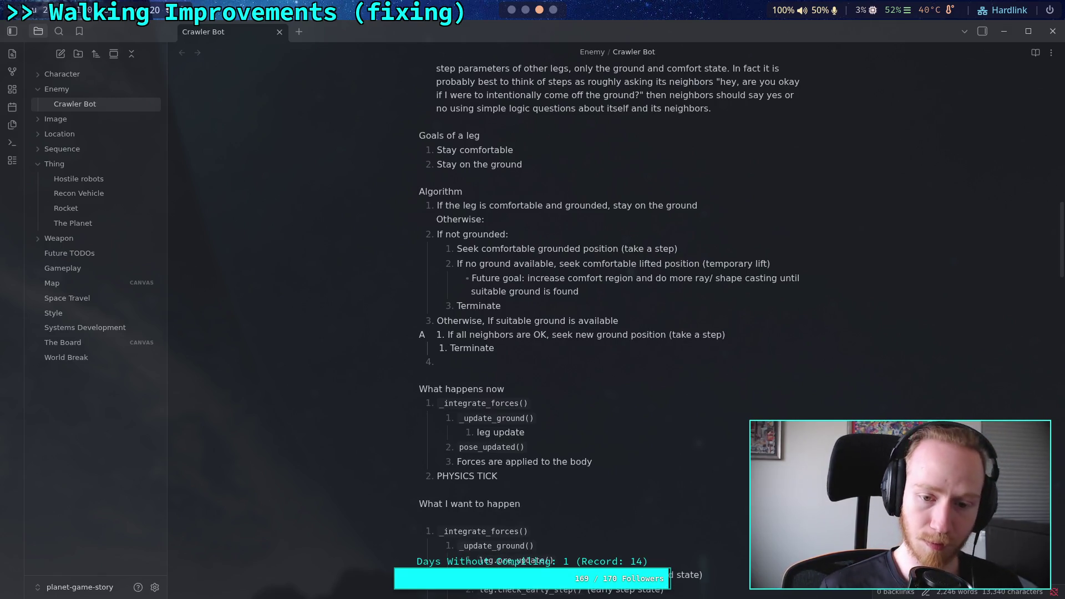
{"action": "key", "text": "BackSpace"}
{"action": "key", "text": "ctrl+z"}
{"action": "key", "text": "ctrl+z"}
{"action": "key", "text": "ctrl+z"}
{"action": "key", "text": "BackSpace"}
{"action": "type", "text": "A"}
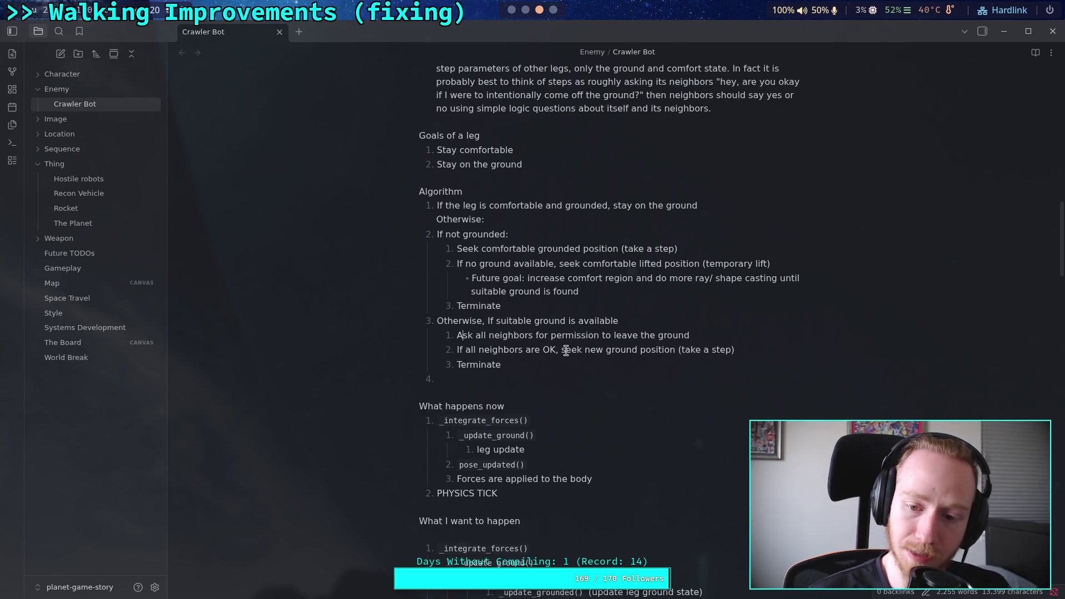
Step: End 'If all neighbors are OK:' with a colon and nest 'Seek…' and 'Terminate' beneath it
{"action": "left_click_drag", "start_coordinate": [560, 350], "coordinate": [567, 350]}
{"action": "key", "text": "BackSpace"}
{"action": "key", "text": "BackSpace"}
{"action": "type", "text": ":"}
{"action": "key", "text": "Return"}
{"action": "key", "text": "Tab"}
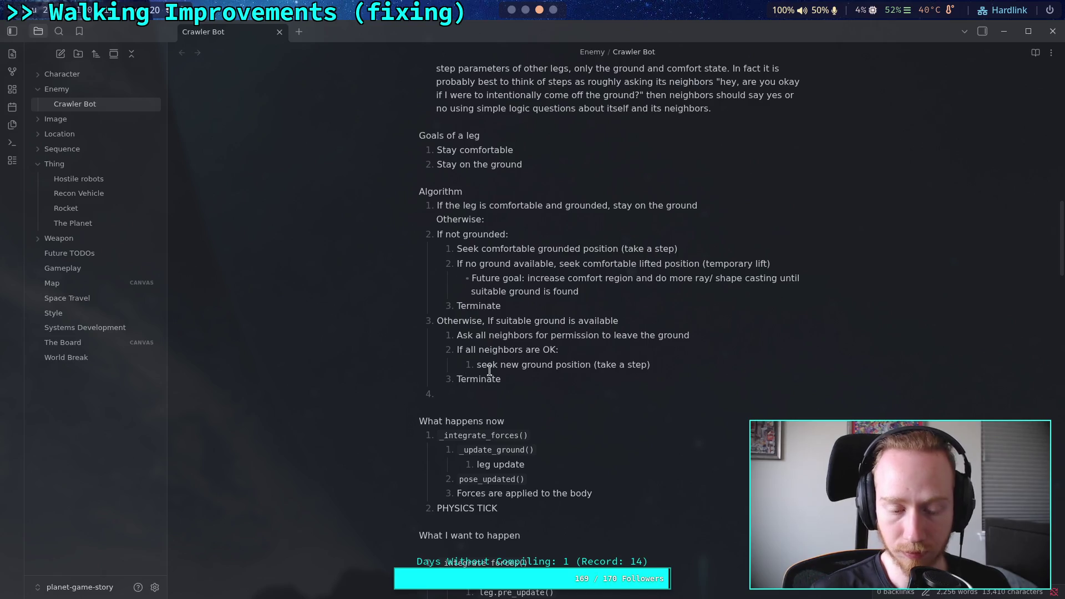
{"action": "key", "text": "shift+Right"}
{"action": "type", "text": "S"}
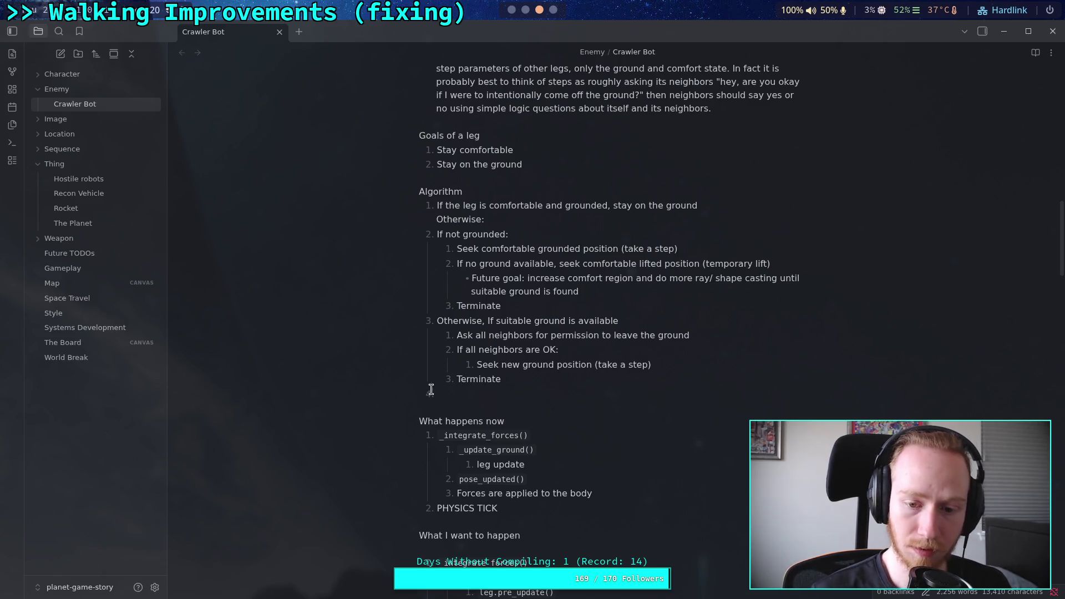
{"action": "left_click", "coordinate": [457, 379]}
{"action": "key", "text": "Tab"}
{"action": "key", "text": "End"}
{"action": "key", "text": "Return"}
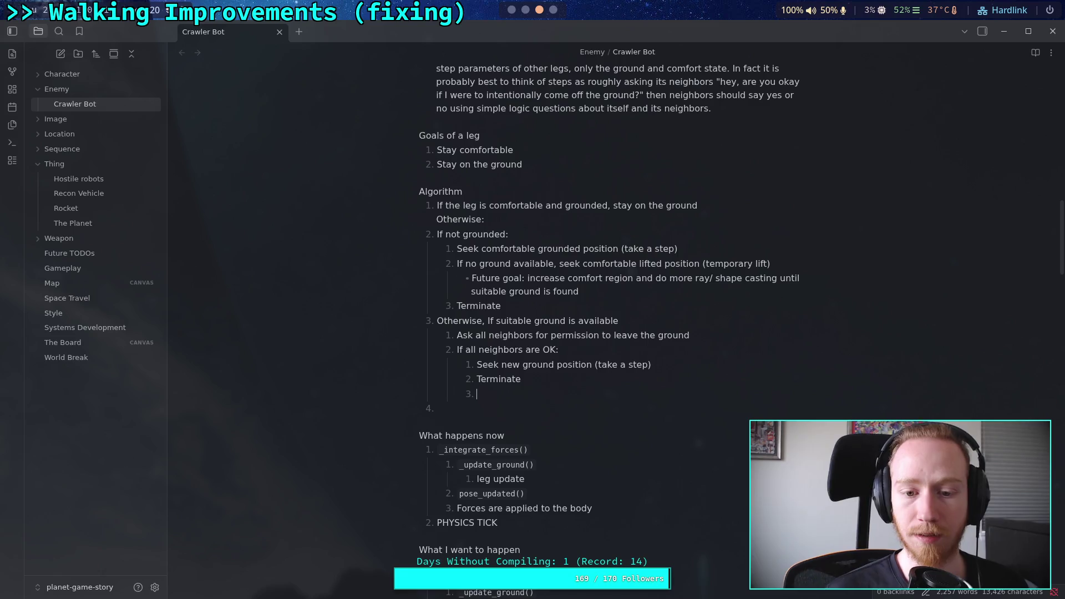
{"action": "key", "text": "shift+Tab"}
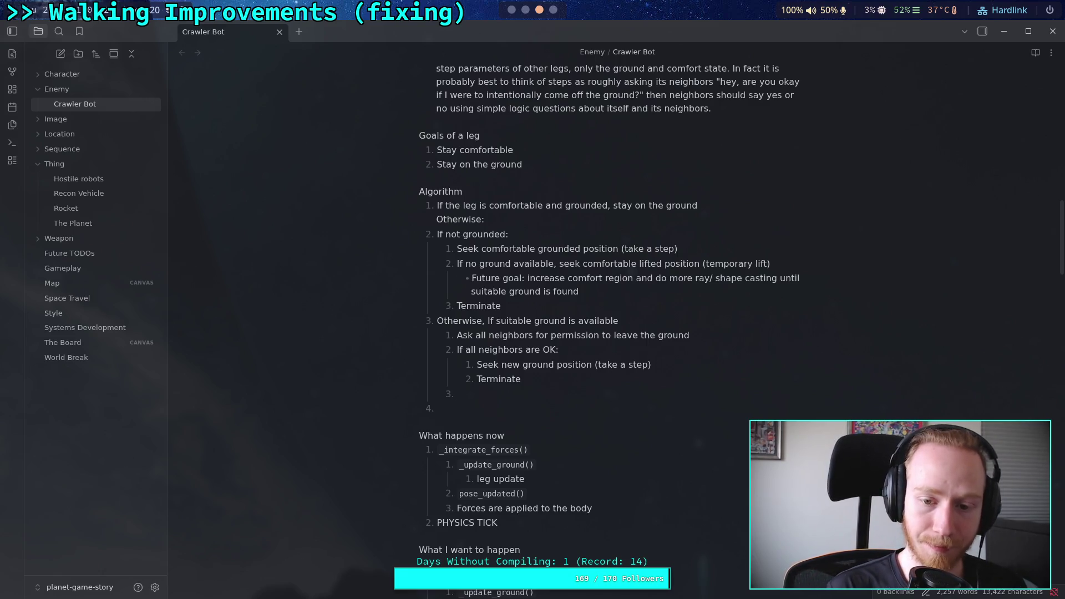
Step: Write item 4 as 'If no suitable ground is available: TODO'
{"action": "left_click", "coordinate": [505, 402]}
{"action": "type", "text": "Otherwi"}
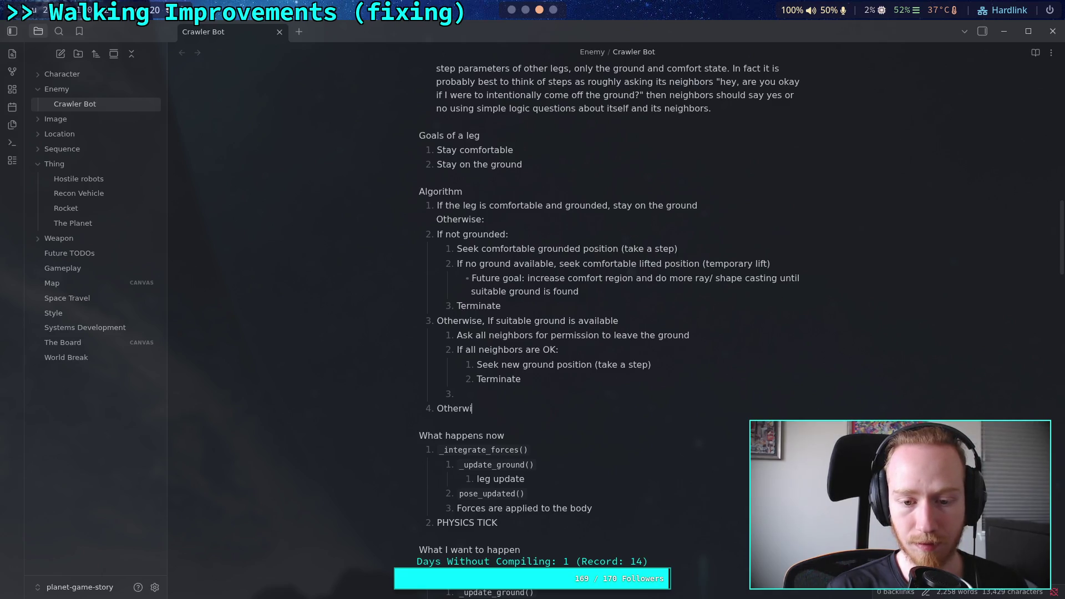
{"action": "key", "text": "BackSpace"}
{"action": "key", "text": "BackSpace"}
{"action": "key", "text": "BackSpace"}
{"action": "type", "text": "If "}
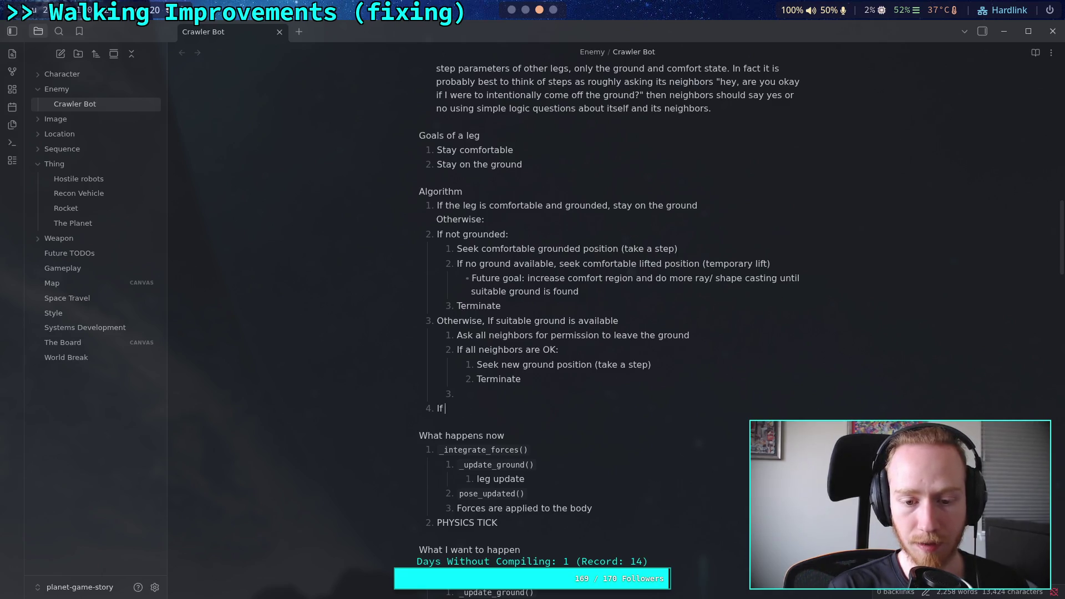
{"action": "type", "text": "no suit"}
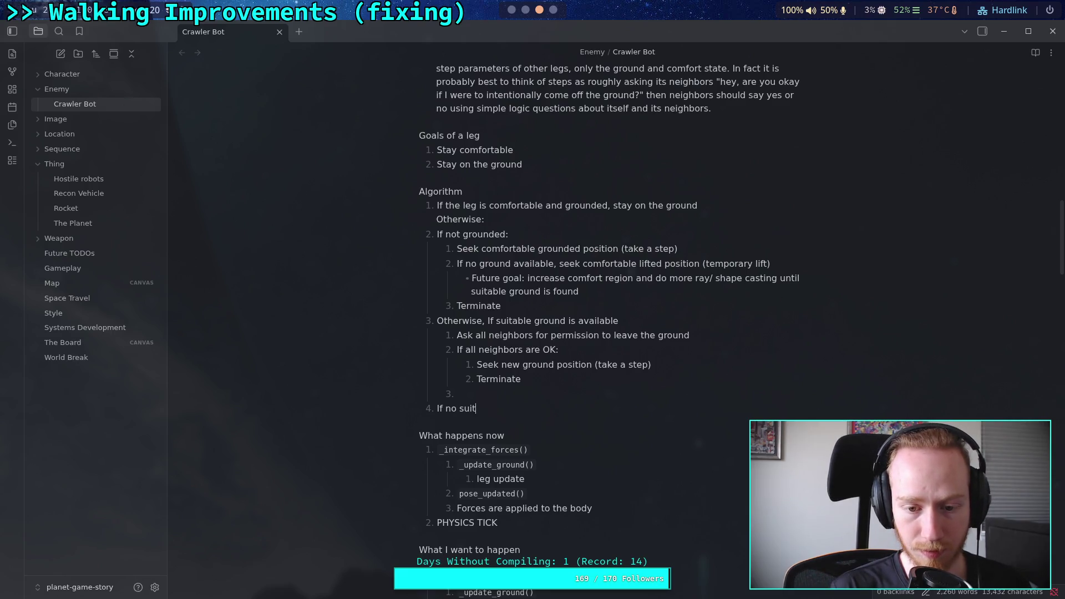
{"action": "type", "text": "able ground is available"}
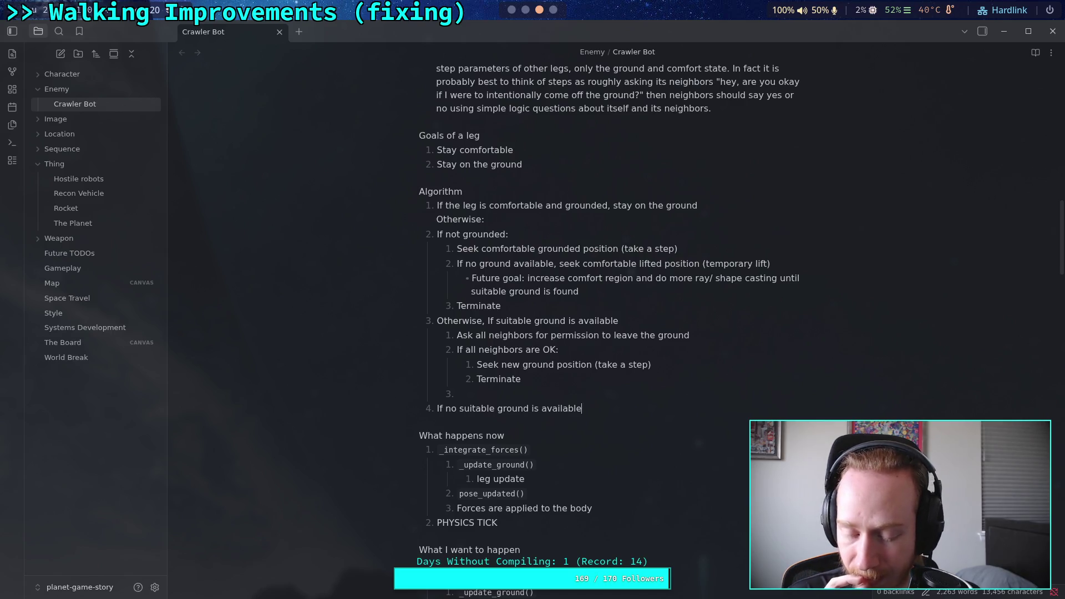
{"action": "type", "text": ": TODO"}
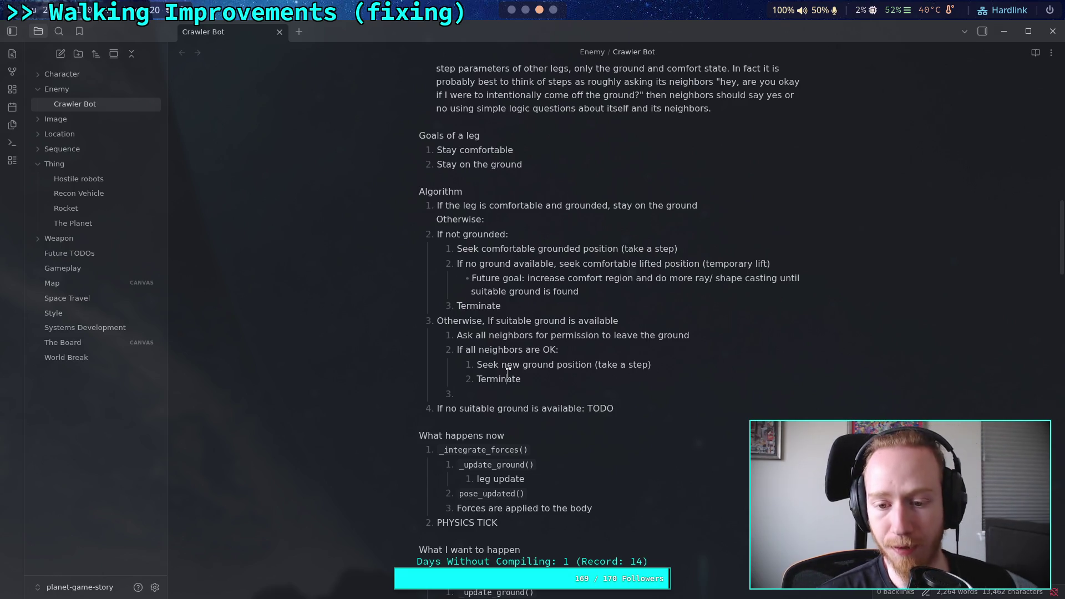
Step: Move 'TODO' onto its own line as a nested sub-item of item 4
{"action": "left_click", "coordinate": [587, 408]}
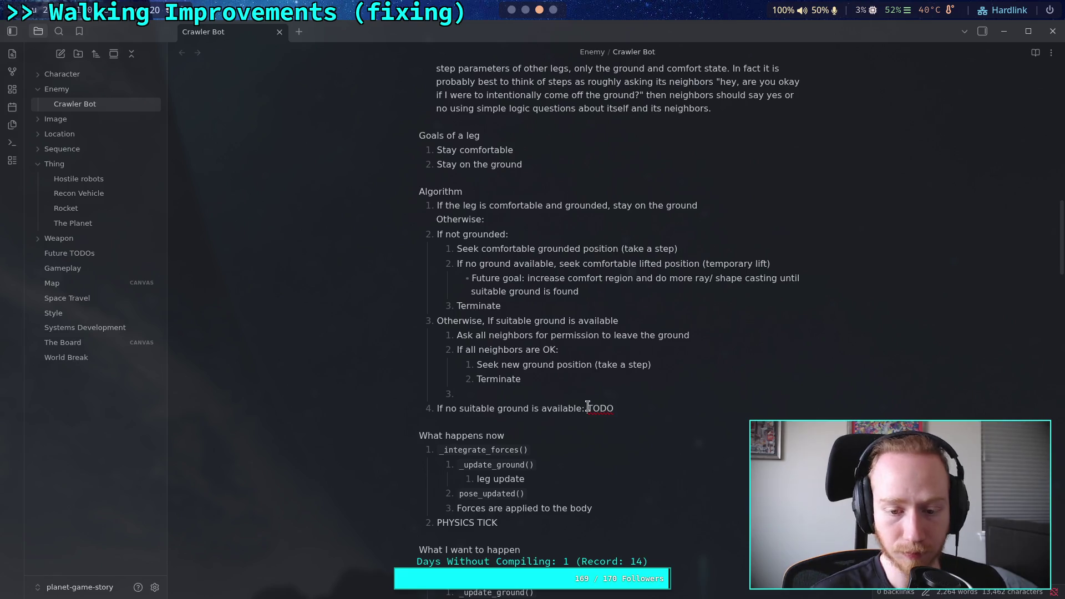
{"action": "key", "text": "shift+Return"}
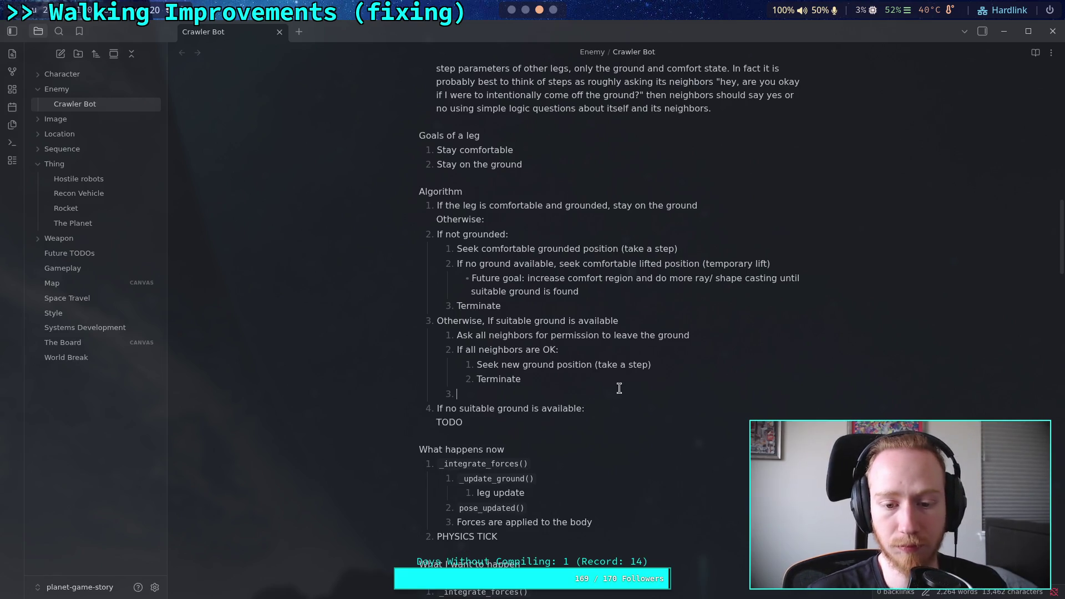
{"action": "key", "text": "shift+Tab"}
{"action": "key", "text": "BackSpace"}
{"action": "key", "text": "Return"}
{"action": "key", "text": "Tab"}
{"action": "left_click", "coordinate": [519, 388]}
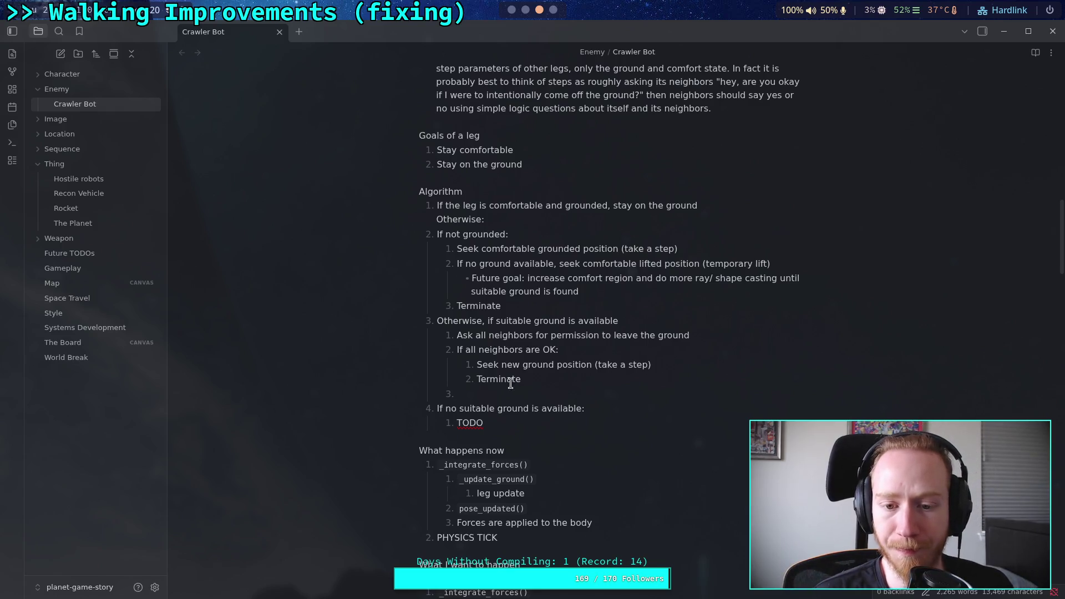
Step: Replace 'new' with 'suitable' in the 'Seek new ground position (take a step)' sub-step
{"action": "left_click_drag", "start_coordinate": [502, 366], "coordinate": [520, 365]}
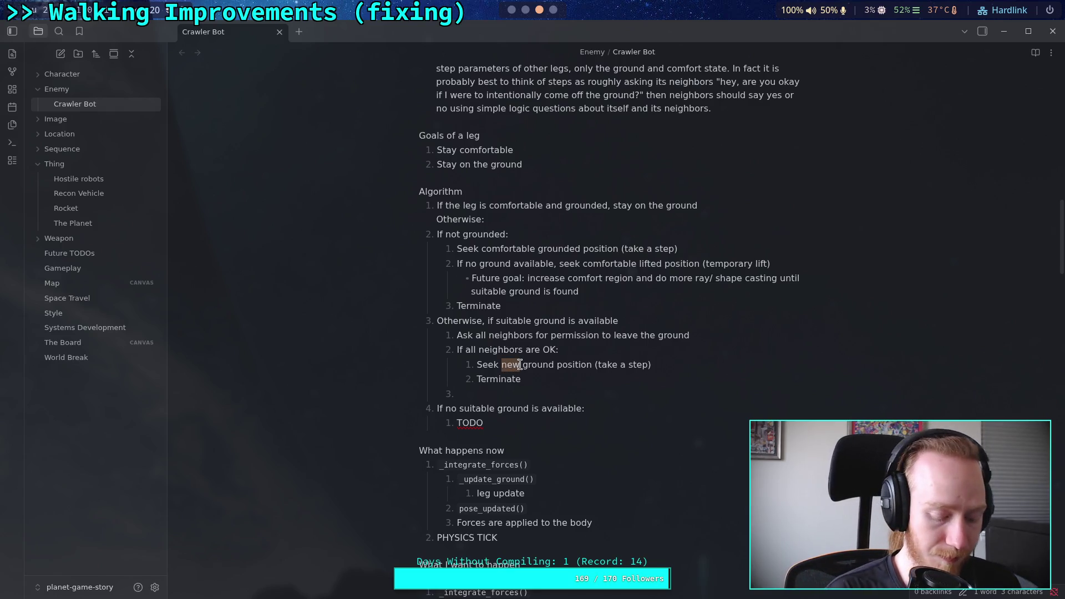
{"action": "type", "text": "suitable"}
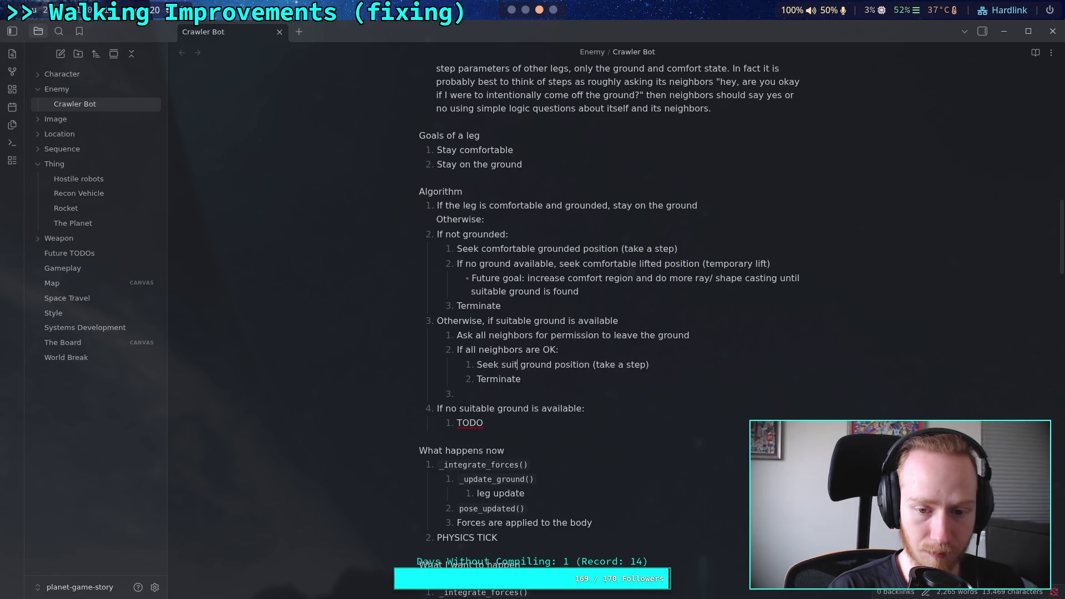
{"action": "left_click", "coordinate": [538, 395]}
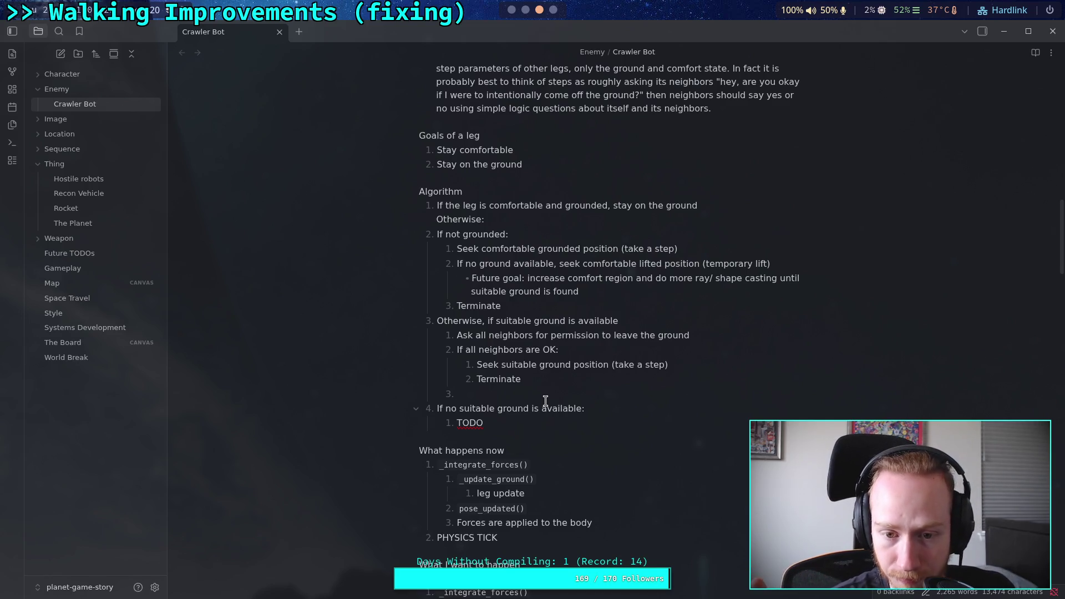
{"action": "mouse_move", "coordinate": [523, 306]}
{"action": "left_mouse_down"}
{"action": "mouse_move", "coordinate": [455, 265]}
{"action": "mouse_move", "coordinate": [460, 247]}
{"action": "left_mouse_up"}
{"action": "left_click", "coordinate": [544, 341]}
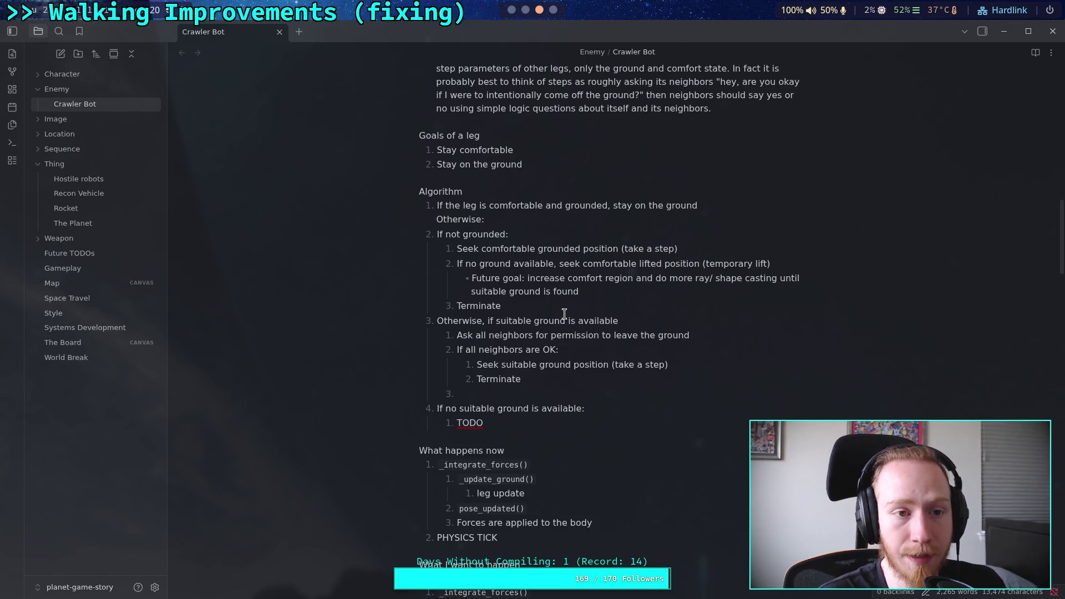
{"action": "left_click", "coordinate": [563, 397]}
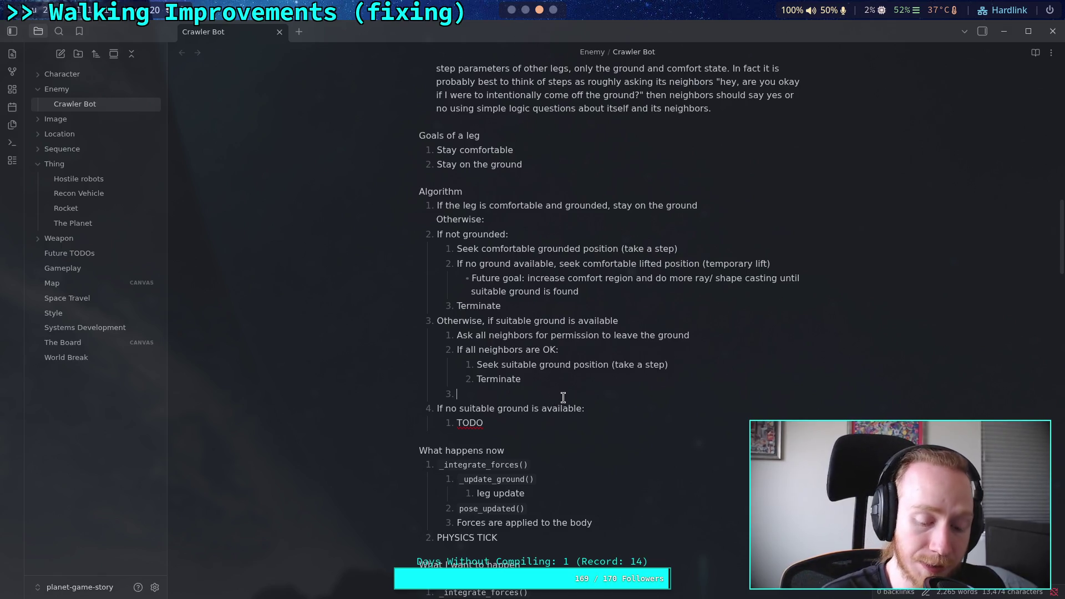
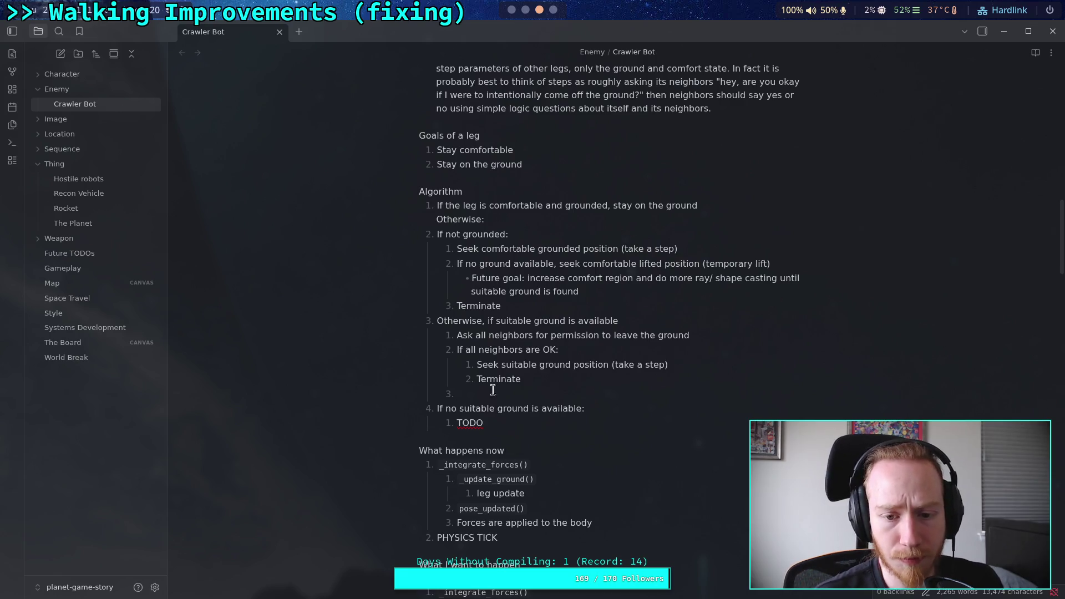
Step: Outdent the neighbor lines to top level and nest Terminate under 'Seek suitable ground position'
{"action": "key", "text": "shift+Tab"}
{"action": "left_click", "coordinate": [493, 351]}
{"action": "key", "text": "shift+Tab"}
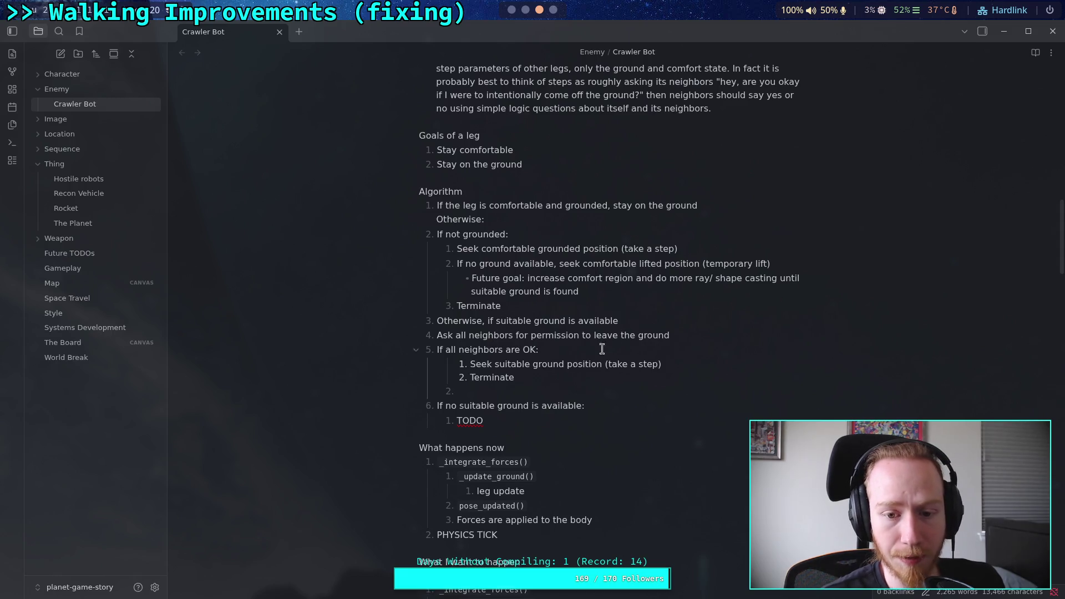
{"action": "left_click", "coordinate": [503, 364]}
{"action": "left_click", "coordinate": [533, 379]}
{"action": "key", "text": "Tab"}
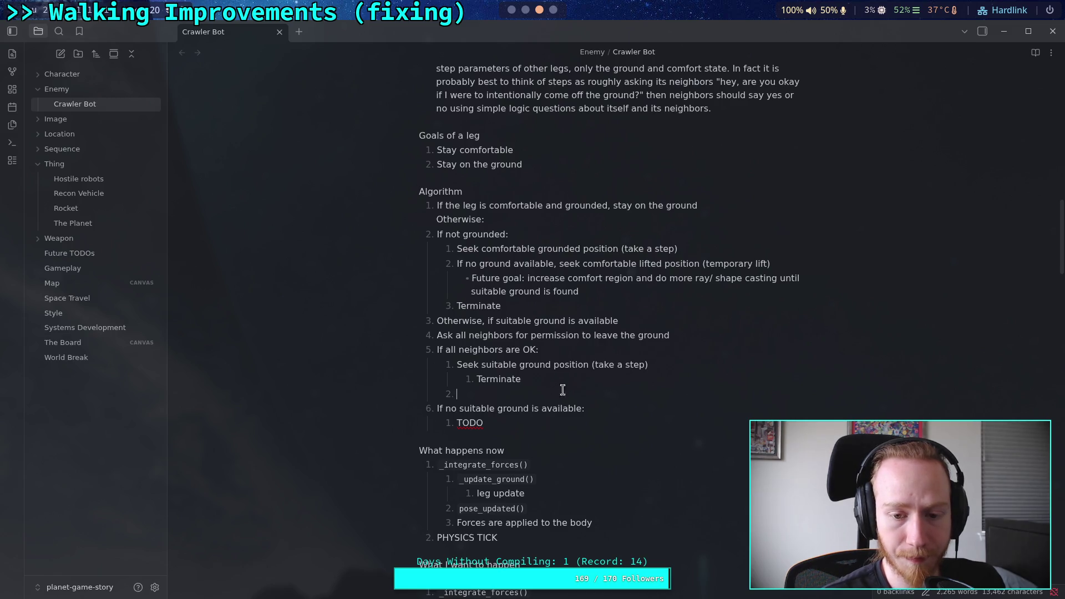
Step: Add a 'No suitable ground:' sub-item with an empty nested item beneath it
{"action": "type", "text": "No suitable"}
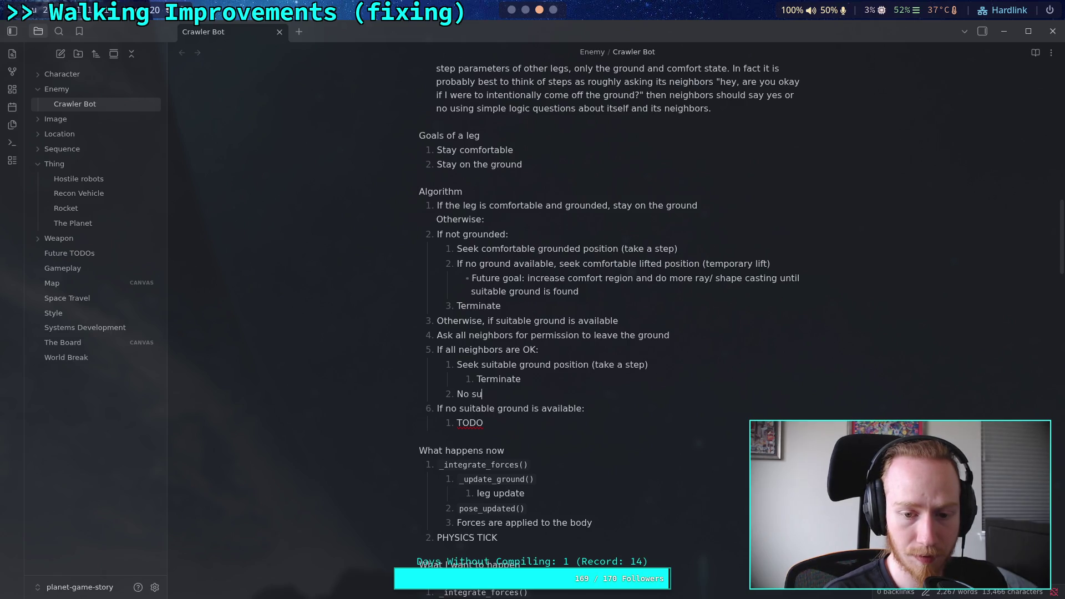
{"action": "type", "text": " ground:"}
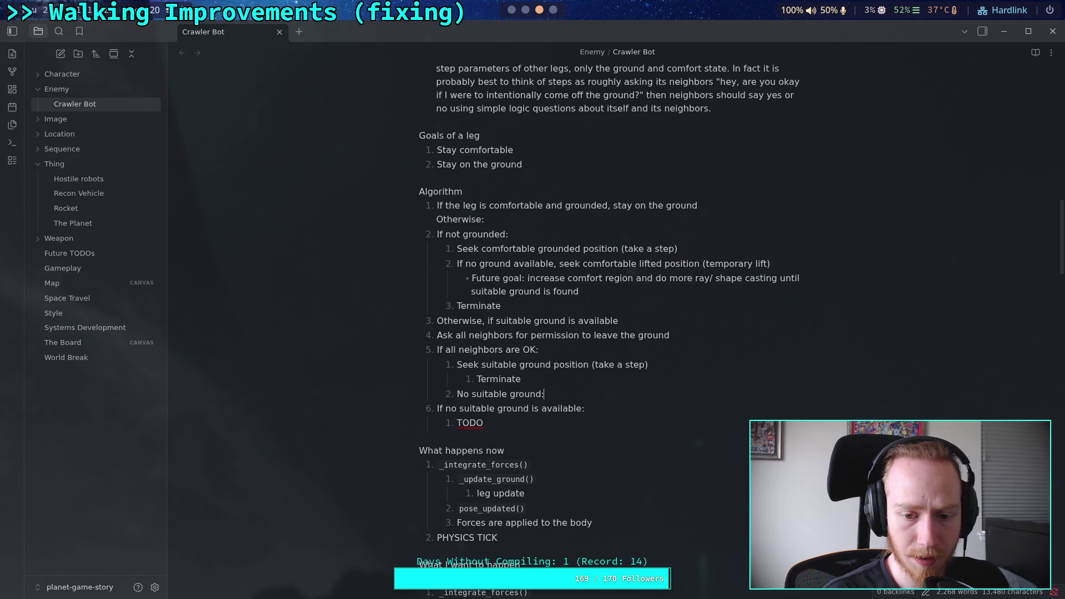
{"action": "key", "text": "Return"}
{"action": "key", "text": "Tab"}
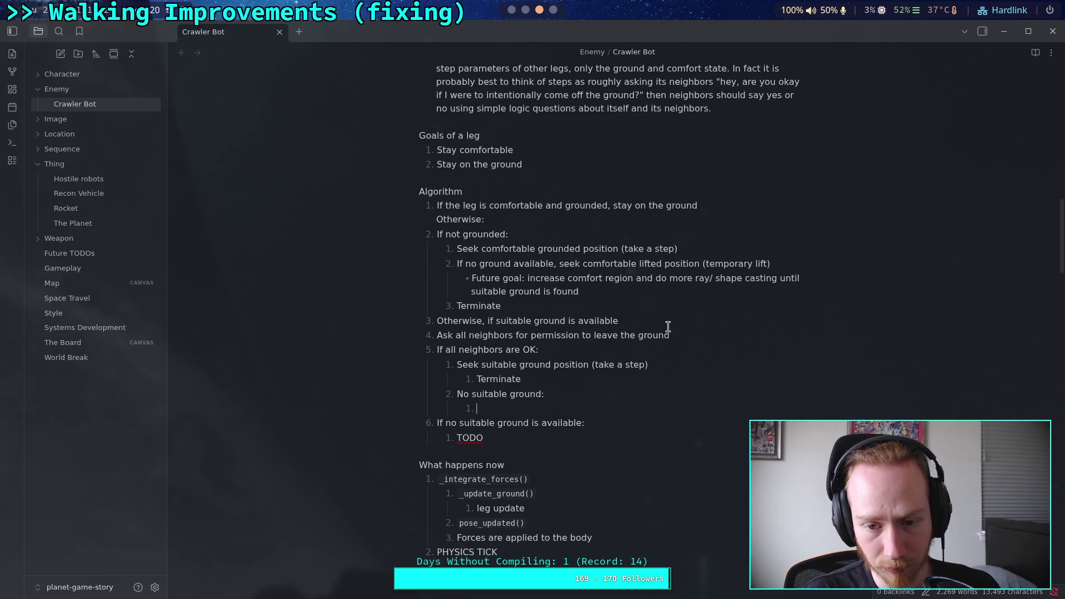
Step: Delete the 'Otherwise, if suitable ground' line so step 3 reads 'Ask all neighbors for permission to leave the ground'
{"action": "triple_click", "coordinate": [637, 313]}
{"action": "left_click", "coordinate": [487, 322]}
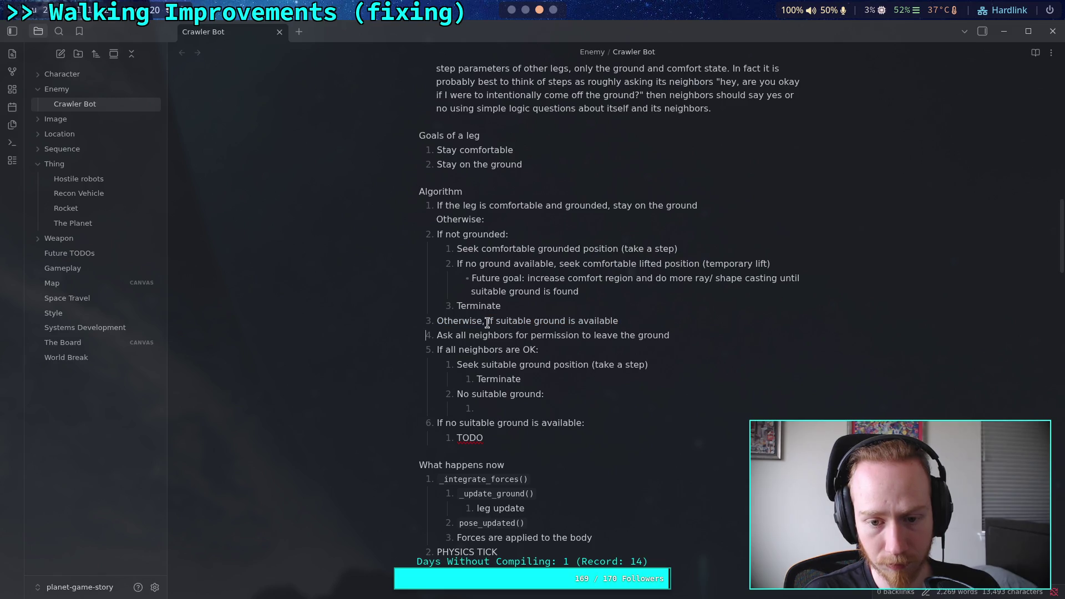
{"action": "left_click_drag", "start_coordinate": [438, 336], "coordinate": [484, 321]}
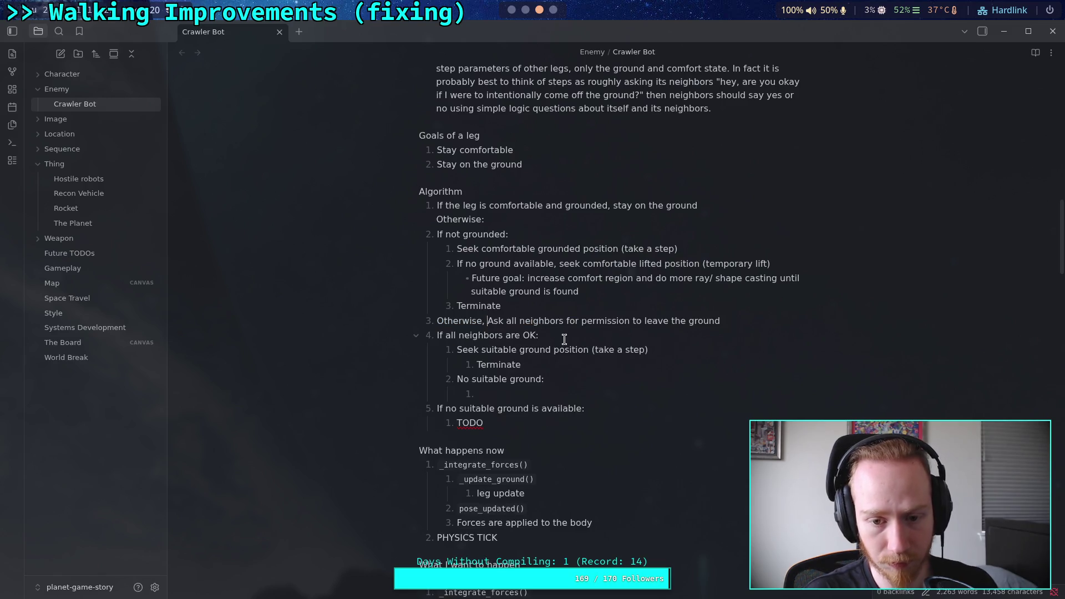
{"action": "key", "text": "Delete"}
{"action": "type", "text": "a"}
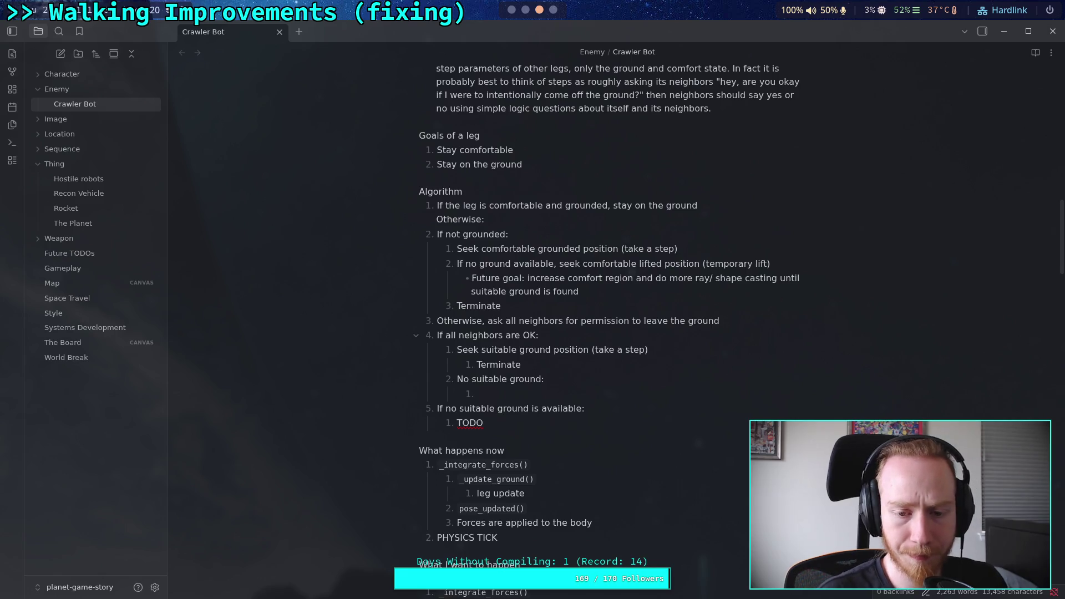
{"action": "key", "text": "BackSpace"}
{"action": "key", "text": "BackSpace"}
{"action": "key", "text": "BackSpace"}
{"action": "type", "text": "A"}
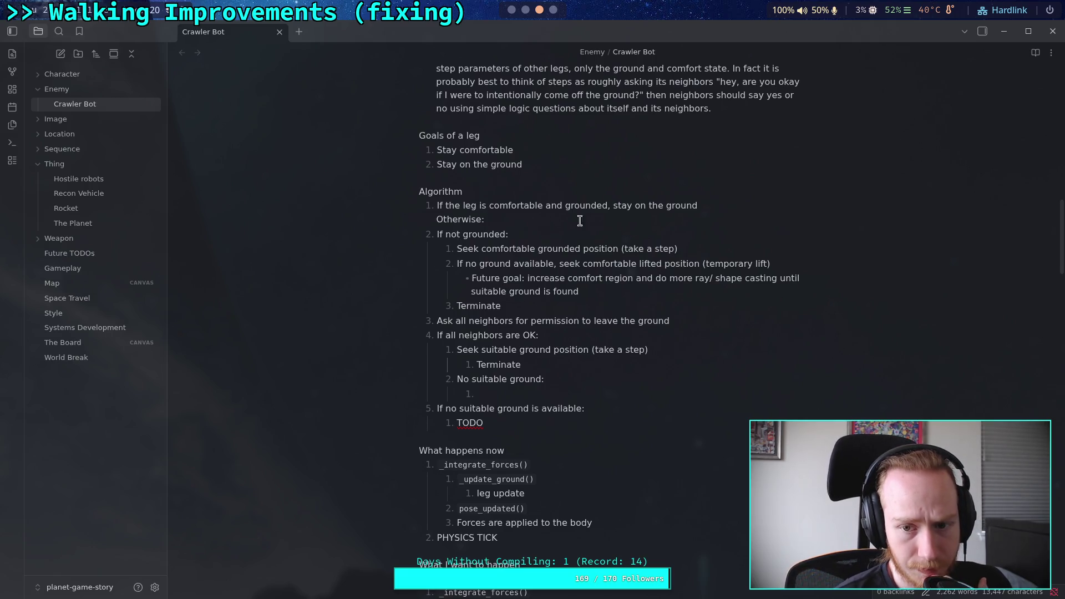
Step: Delete the 'Otherwise:' line and end step 1's 'comfortable and grounded' condition with a colon
{"action": "key", "text": "shift+Home"}
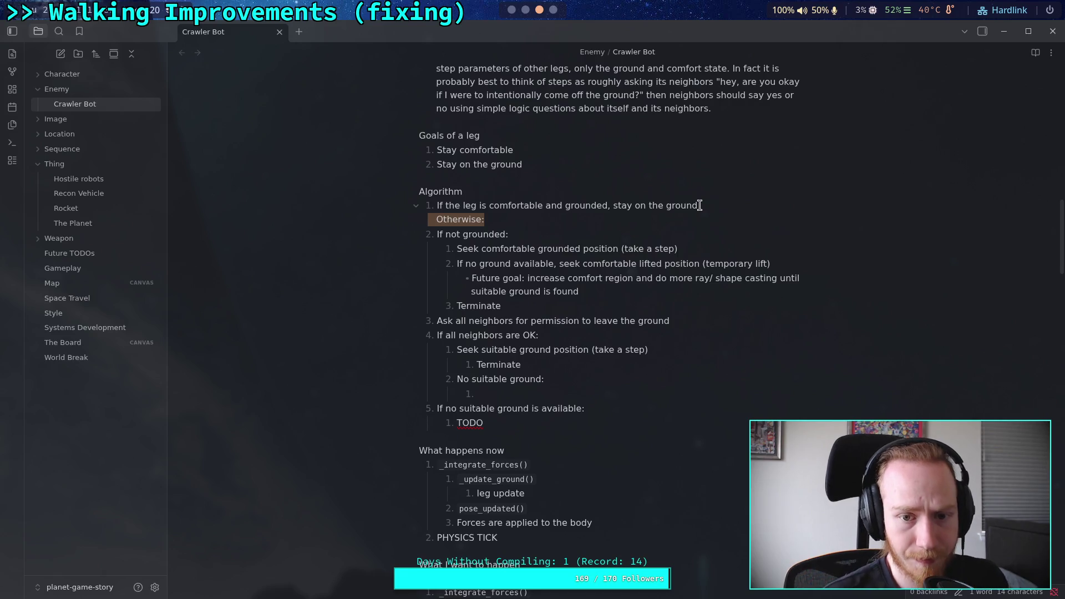
{"action": "key", "text": "BackSpace"}
{"action": "key", "text": "BackSpace"}
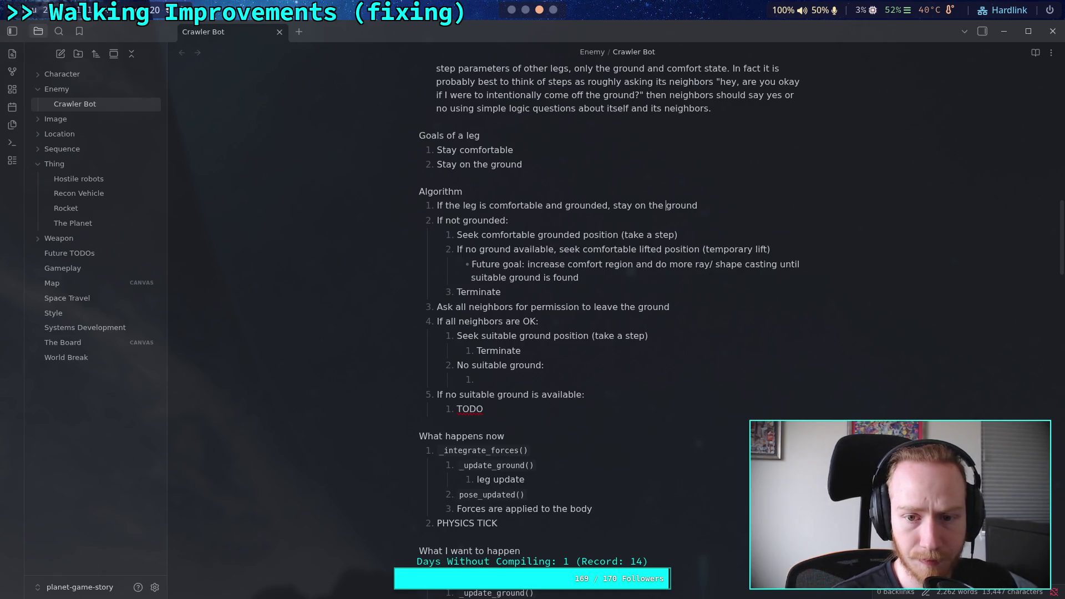
{"action": "key", "text": "BackSpace"}
{"action": "type", "text": ":"}
Step: Add nested sub-steps 'Stay on ground' and 'Terminate' under step 1
{"action": "key", "text": "Delete"}
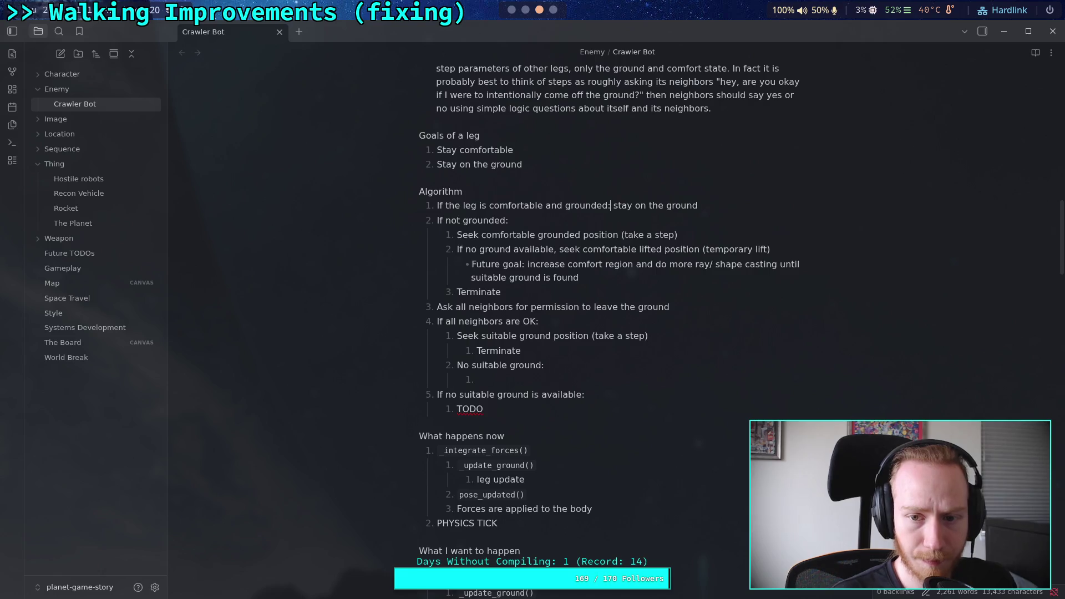
{"action": "key", "text": "Return"}
{"action": "key", "text": "Tab"}
{"action": "key", "text": "ctrl+Delete"}
{"action": "key", "text": "ctrl+Delete"}
{"action": "key", "text": "ctrl+Delete"}
{"action": "type", "text": "d"}
{"action": "key", "text": "BackSpace"}
{"action": "type", "text": "Stay o"}
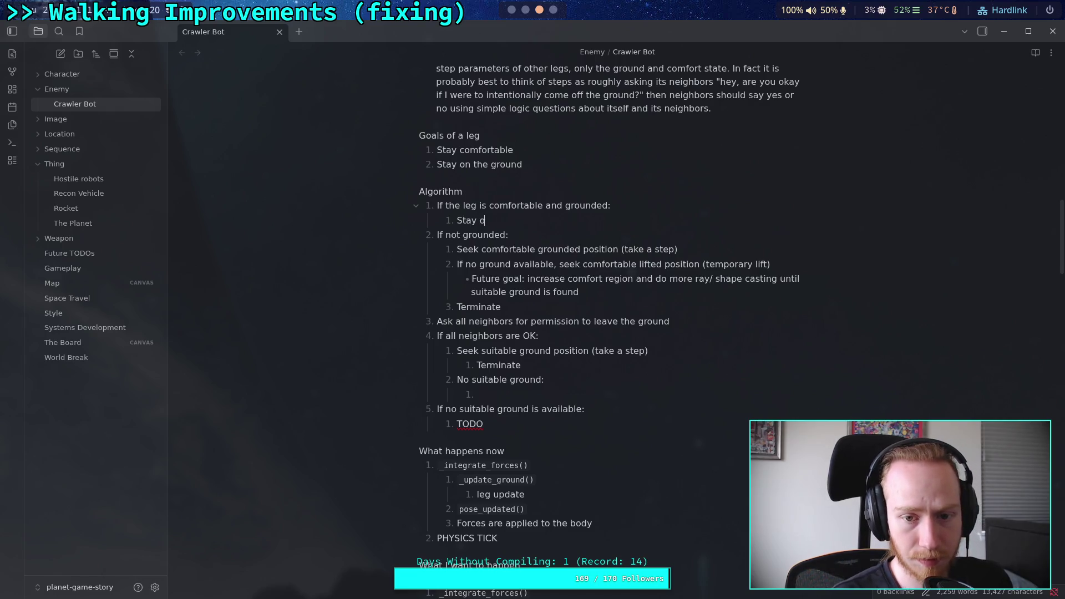
{"action": "type", "text": "n ground"}
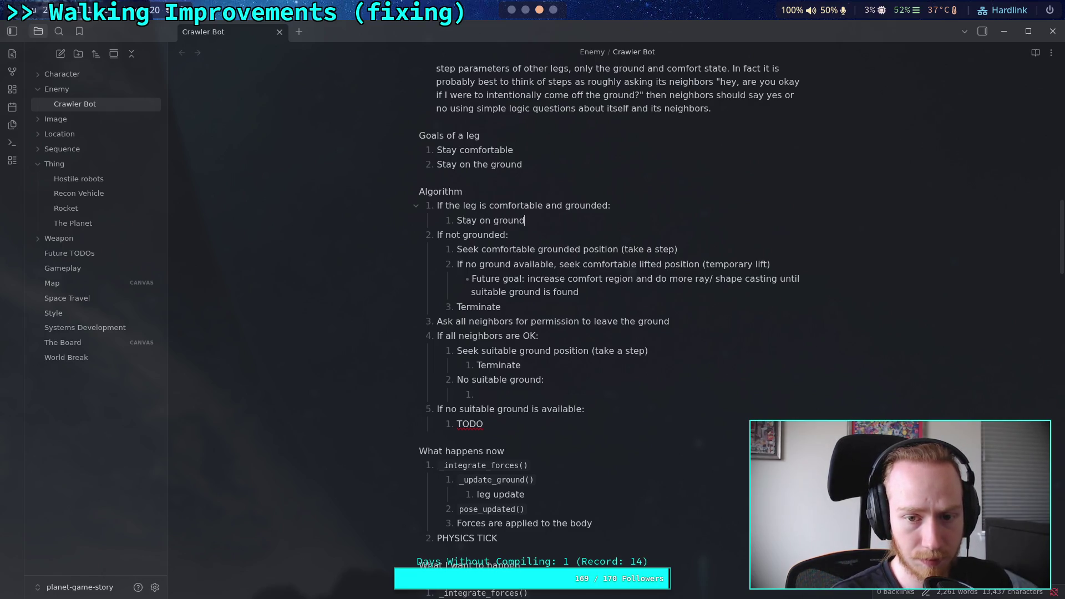
{"action": "key", "text": "Return"}
{"action": "type", "text": "Terminate"}
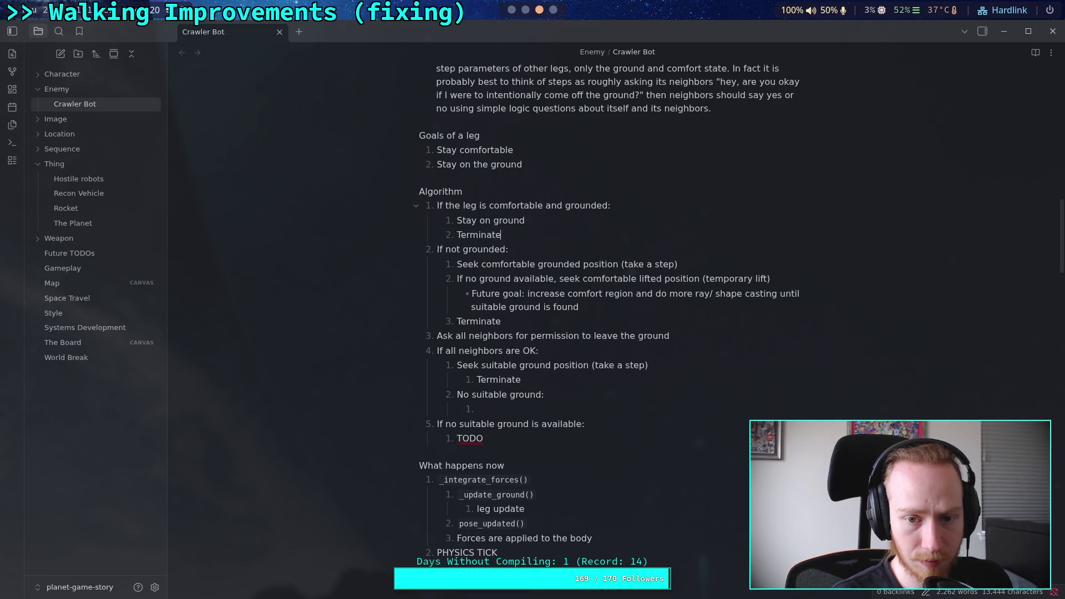
{"action": "left_click", "coordinate": [708, 278]}
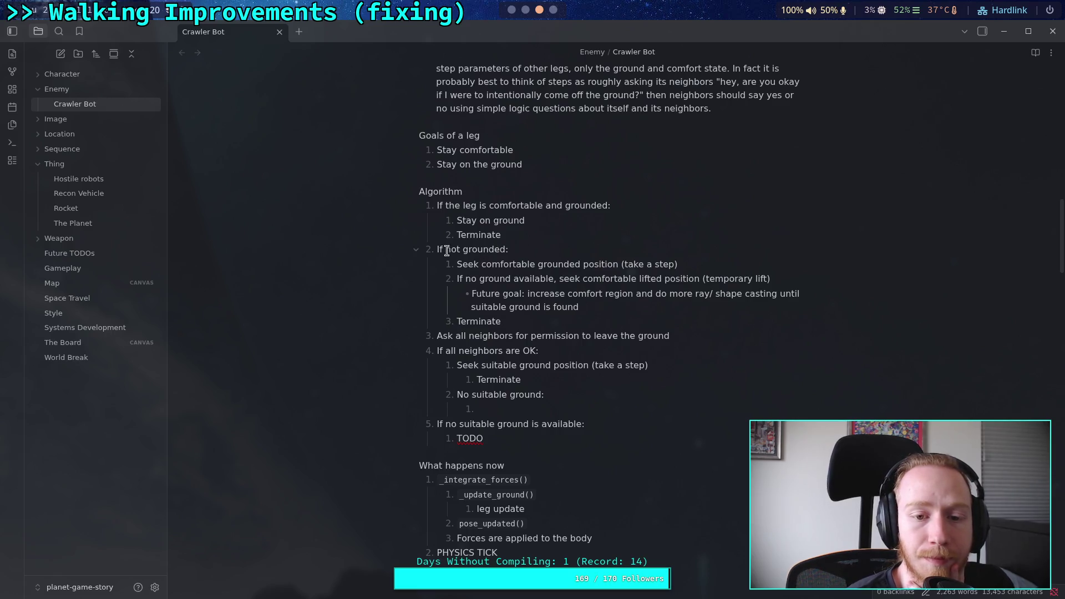
{"action": "left_click_drag", "start_coordinate": [520, 321], "coordinate": [436, 249]}
{"action": "left_click", "coordinate": [524, 281]}
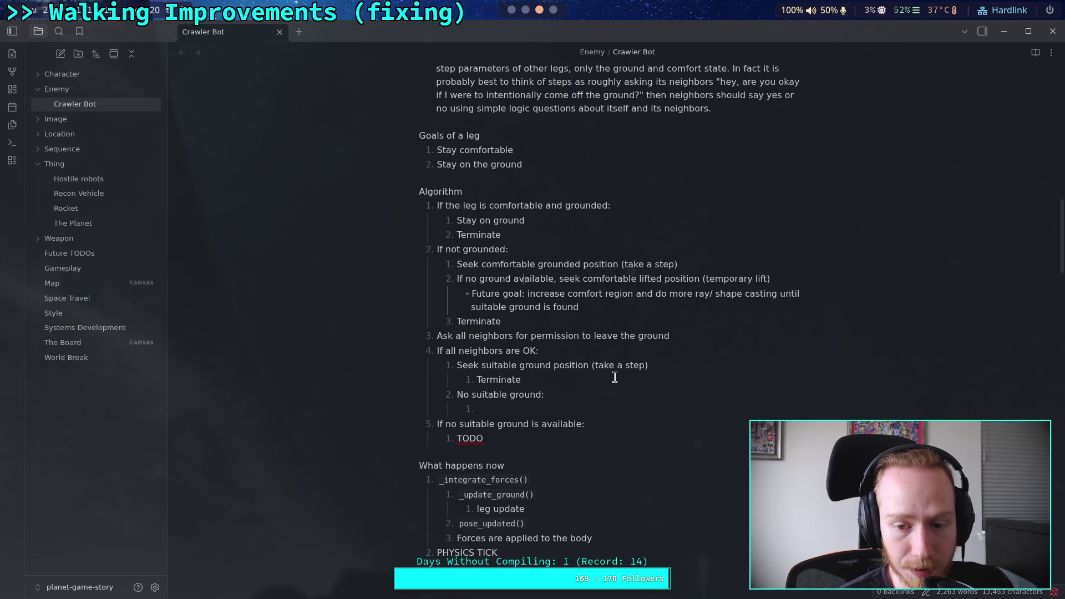
{"action": "double_click", "coordinate": [494, 379]}
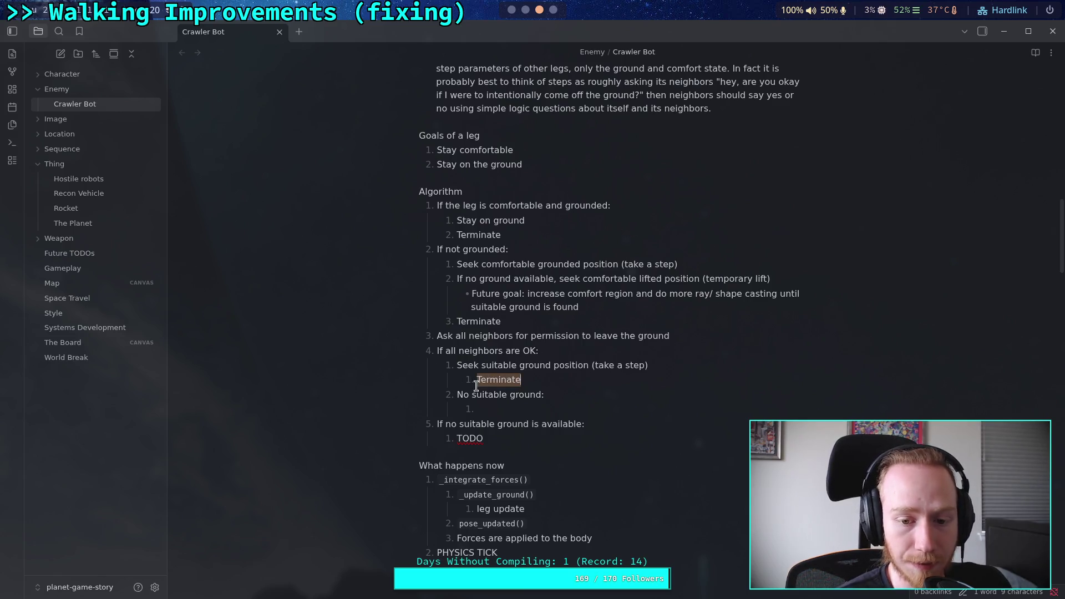
{"action": "left_click", "coordinate": [497, 411]}
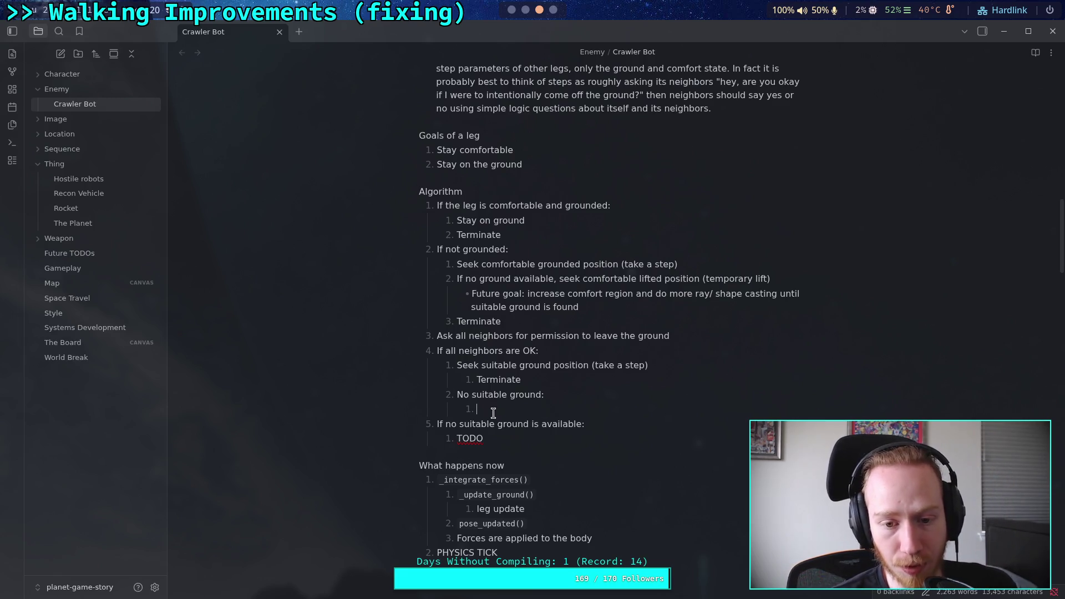
{"action": "left_click_drag", "start_coordinate": [496, 408], "coordinate": [532, 380]}
Step: Remove the 'No suitable ground:' branch and reword step 5 to 'Either some neighbors are in disagreement, or no suitable grou'
{"action": "key", "text": "BackSpace"}
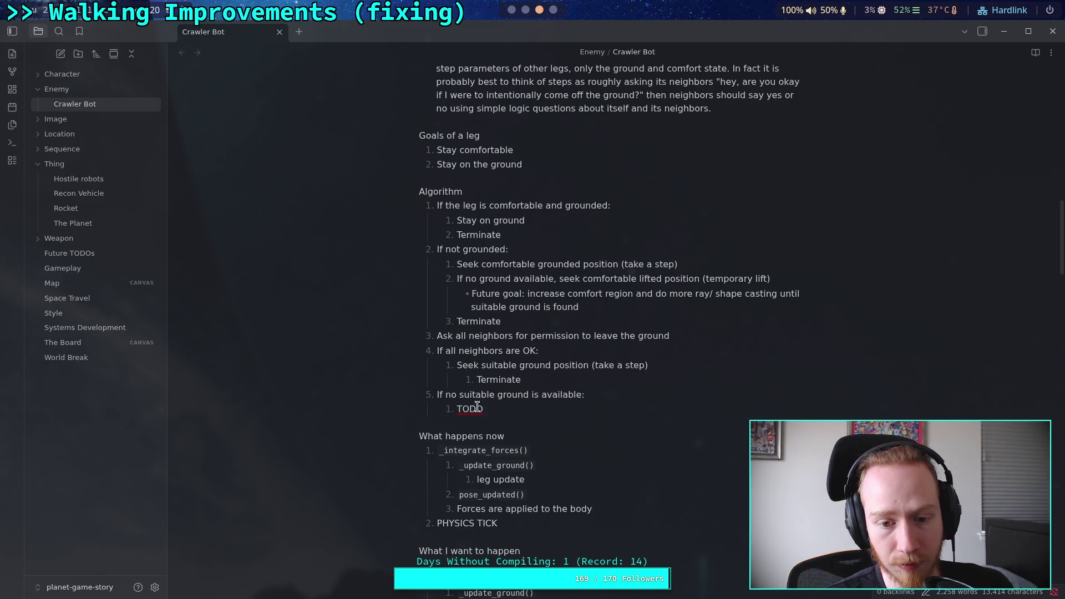
{"action": "left_click_drag", "start_coordinate": [437, 394], "coordinate": [581, 395]}
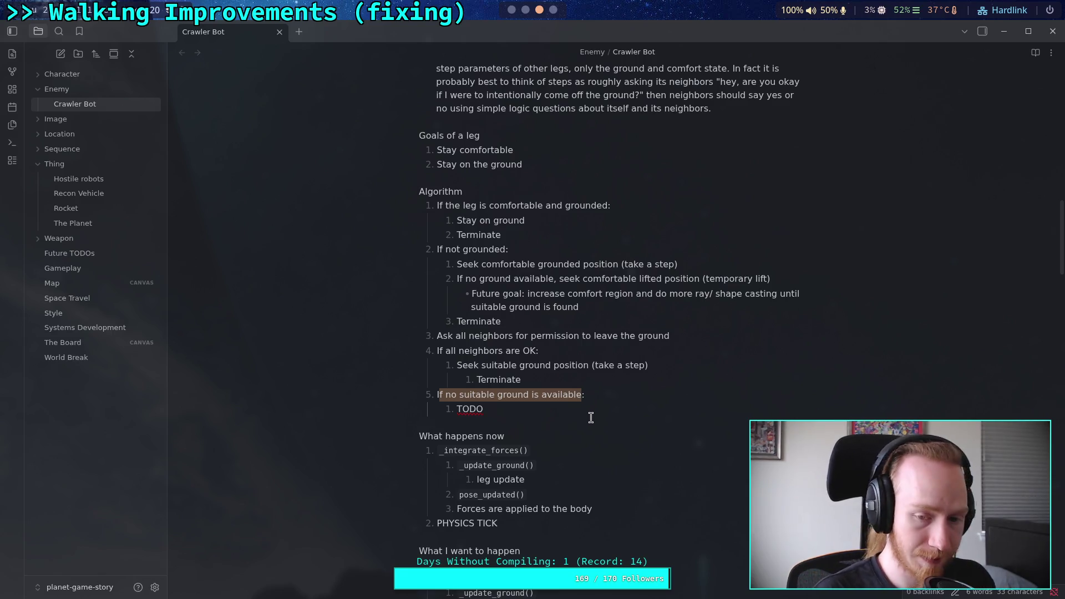
{"action": "key", "text": "BackSpace"}
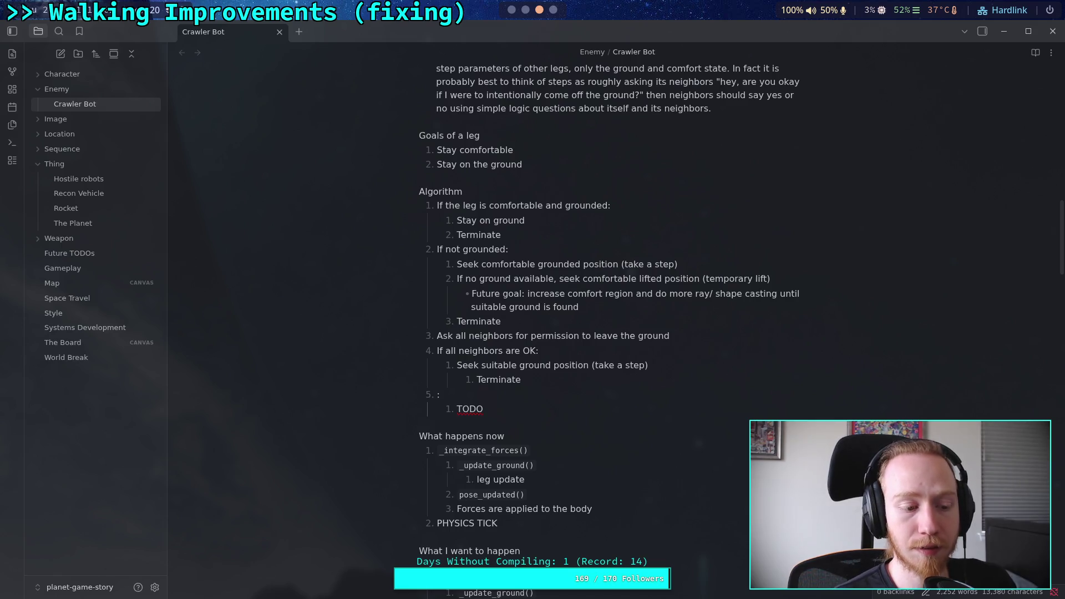
{"action": "type", "text": "Either "}
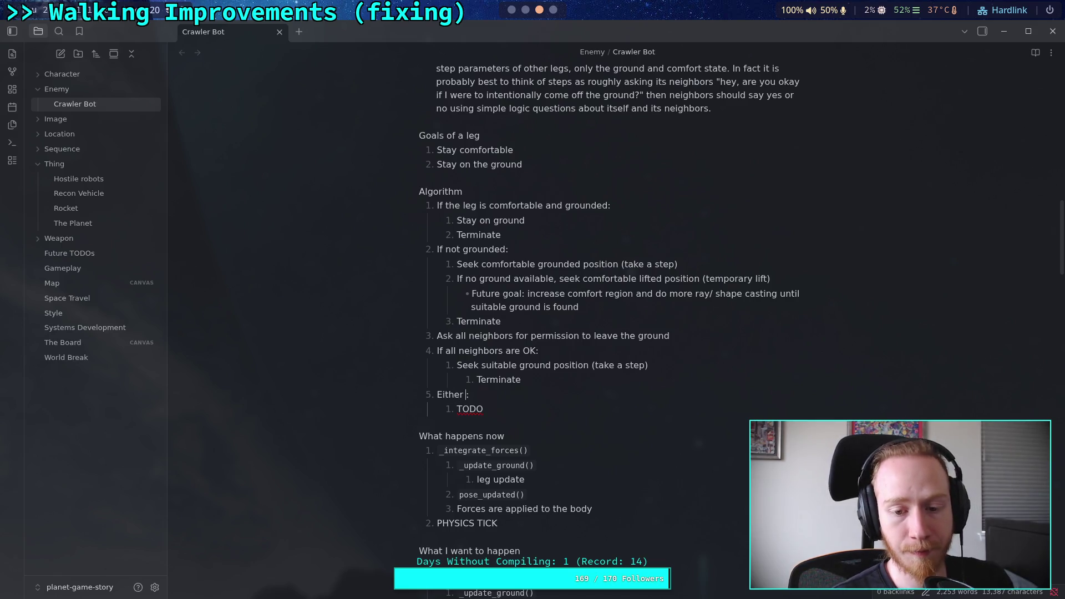
{"action": "type", "text": "some neighbors are "}
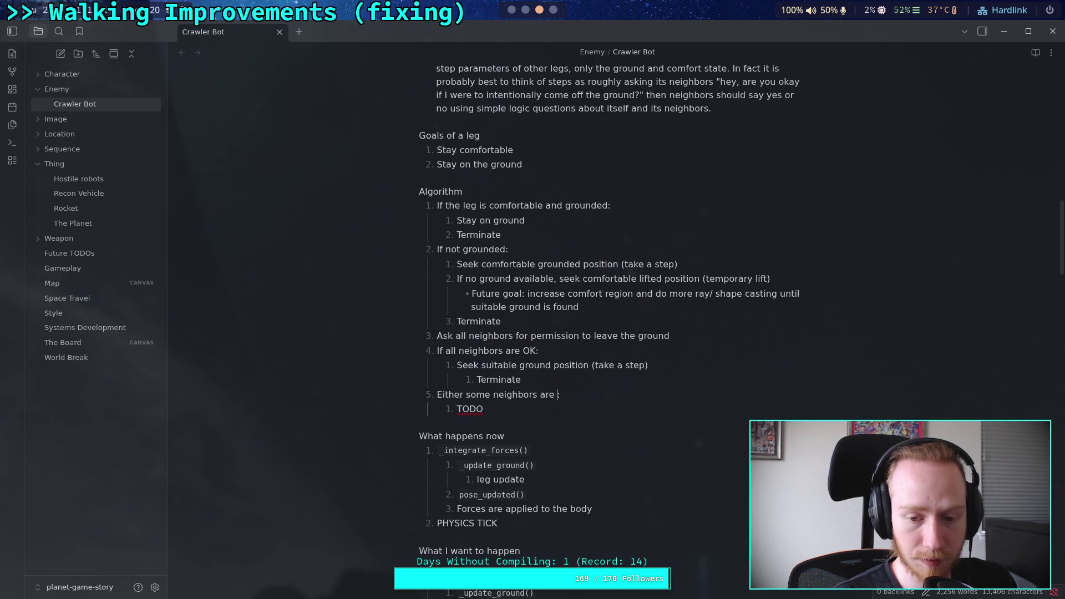
{"action": "type", "text": "in disagreement, or no suitable grou"}
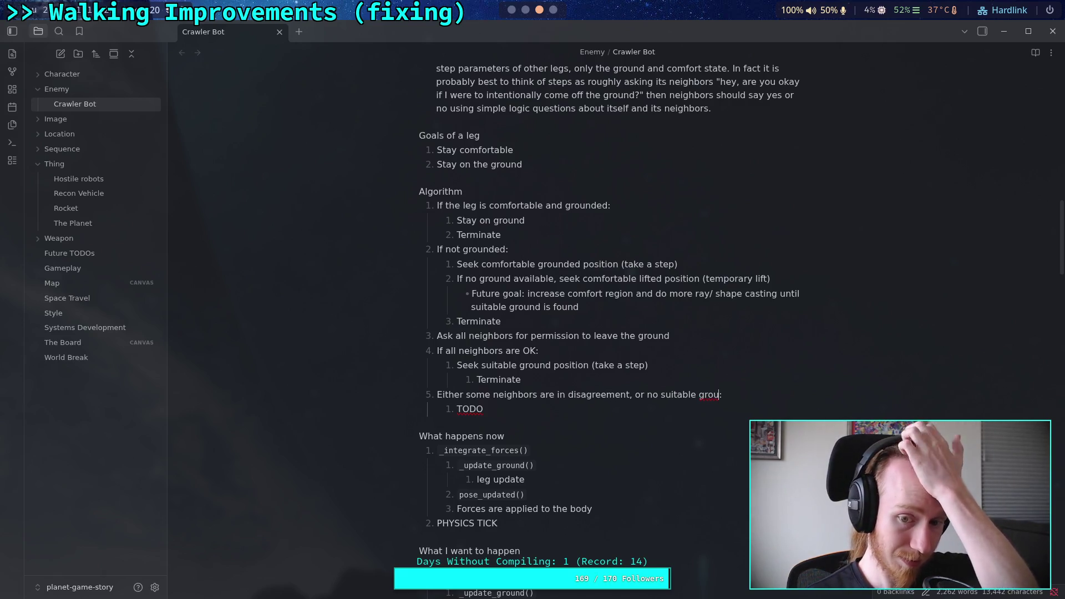
Step: Add a new item after Terminate, outdented to the Seek level
{"action": "left_click", "coordinate": [561, 380]}
{"action": "key", "text": "Return"}
{"action": "key", "text": "shift+Tab"}
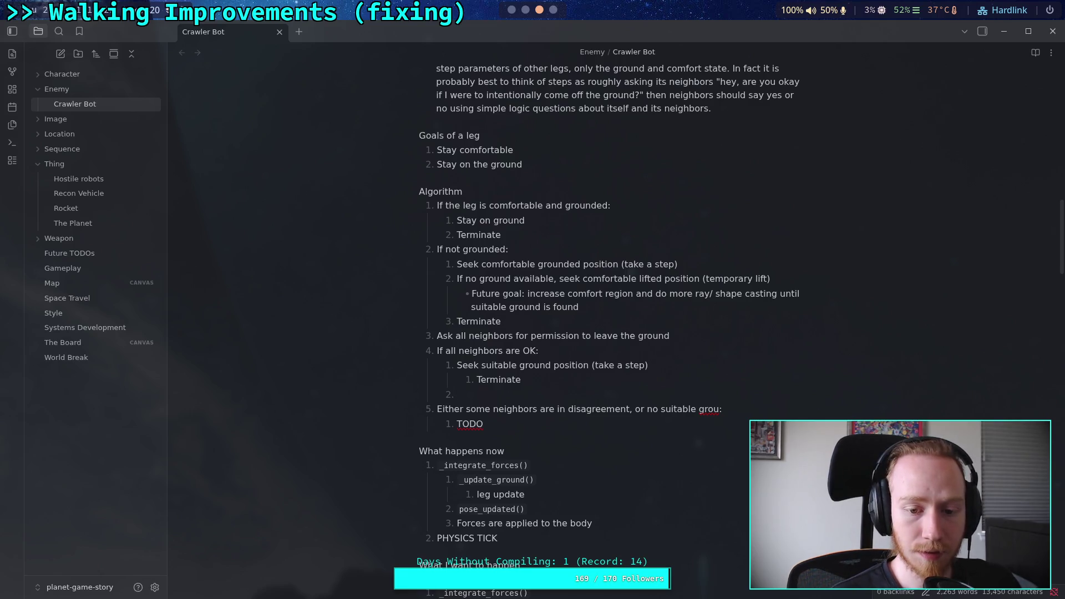
Step: Add a 'Future:' bullet and change 'Seek suitable ground position' to 'If suitable ground available'
{"action": "key", "text": "BackSpace"}
{"action": "type", "text": "- "}
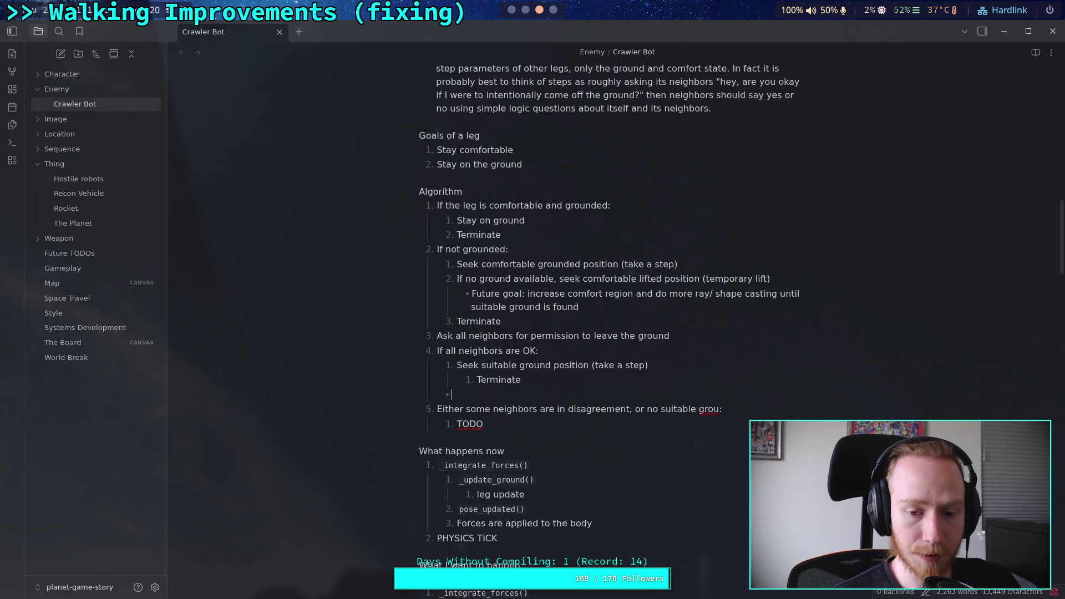
{"action": "type", "text": "Future:"}
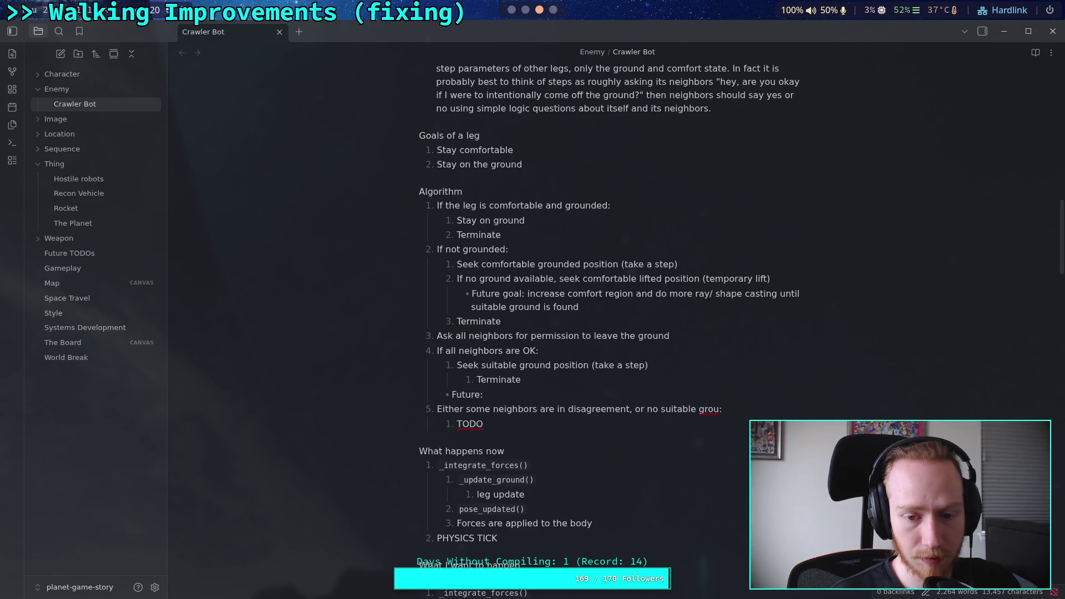
{"action": "left_click_drag", "start_coordinate": [456, 365], "coordinate": [477, 364]}
{"action": "type", "text": "If"}
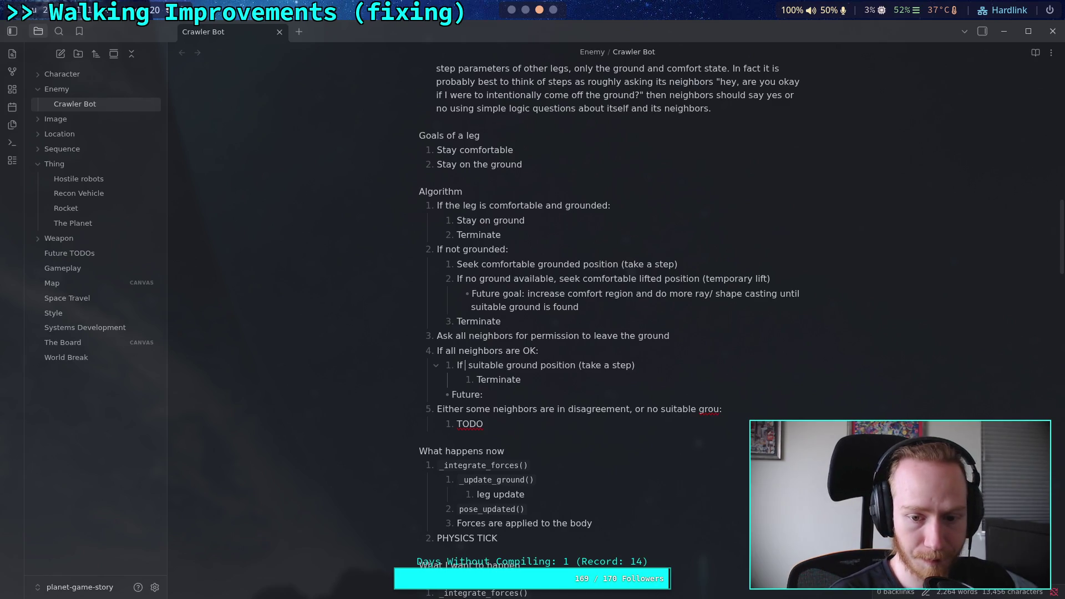
{"action": "key", "text": "Delete"}
{"action": "key", "text": "Delete"}
{"action": "key", "text": "Delete"}
{"action": "type", "text": "available"}
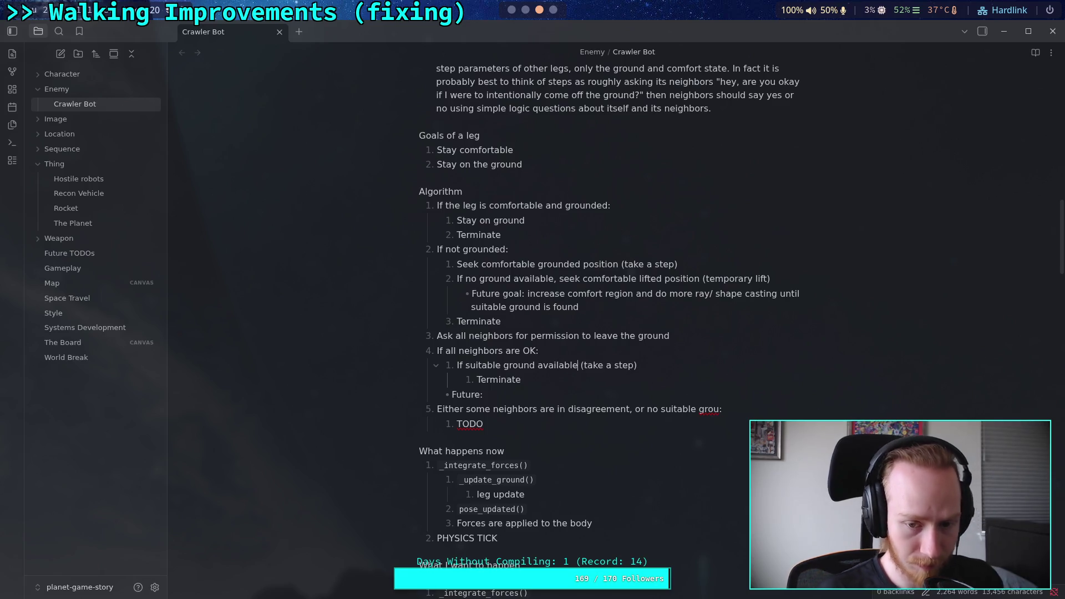
Step: Word the Future bullet as 'Expand search for suitable ground'
{"action": "left_click", "coordinate": [522, 395]}
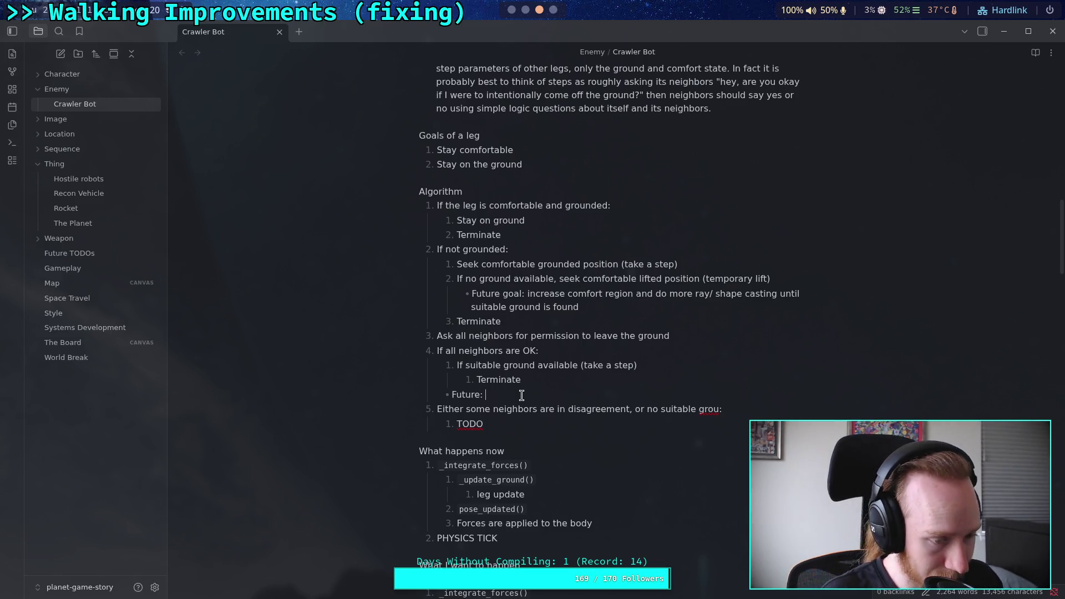
{"action": "type", "text": "Seek "}
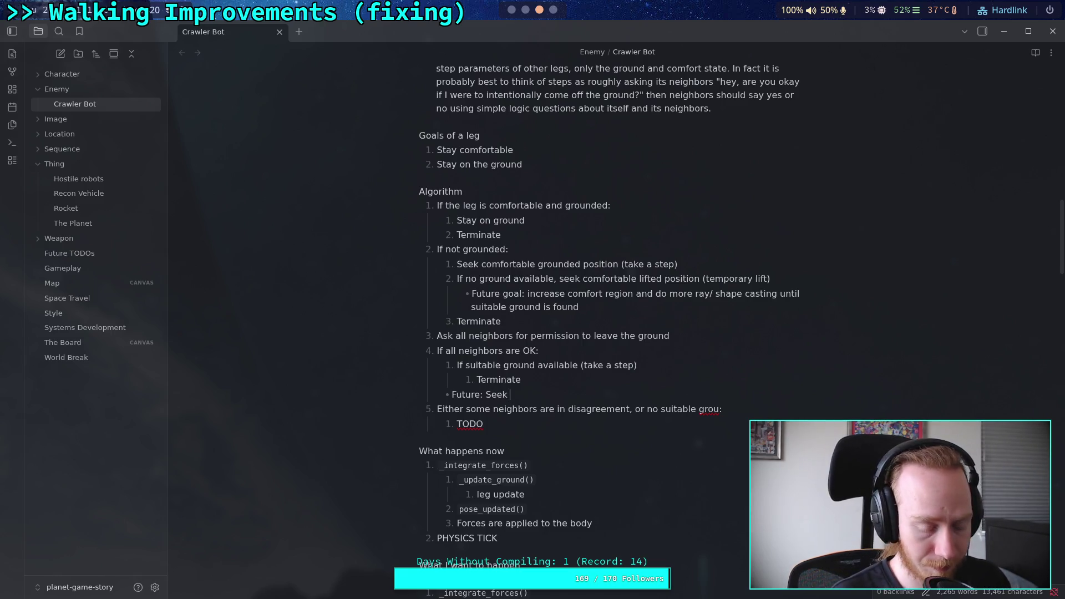
{"action": "key", "text": "BackSpace"}
{"action": "key", "text": "BackSpace"}
{"action": "key", "text": "BackSpace"}
{"action": "type", "text": "arch for suitable ground"}
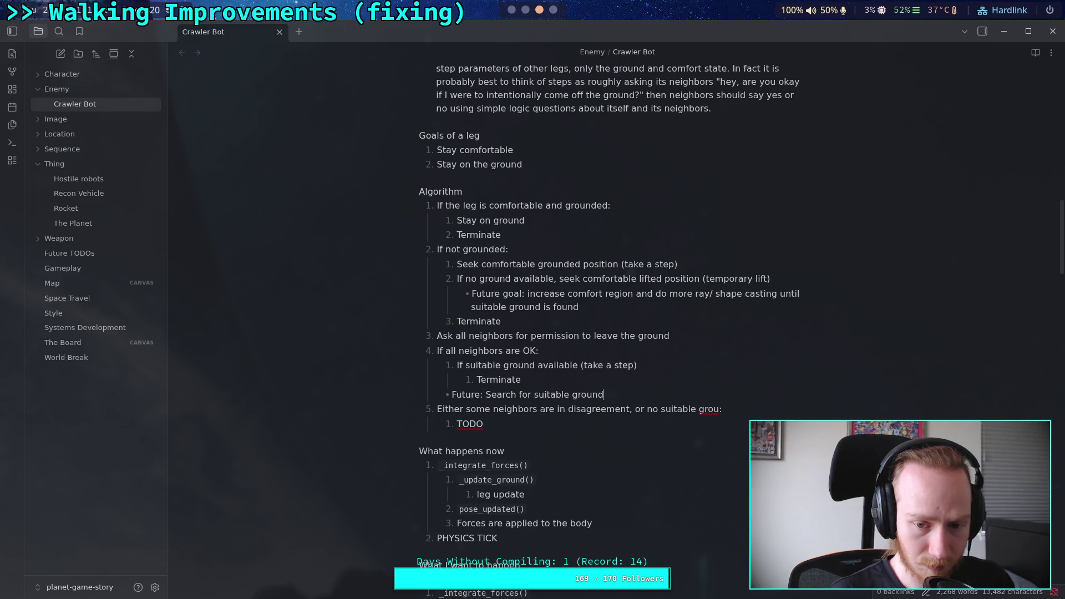
{"action": "left_click", "coordinate": [487, 395]}
{"action": "key", "text": "BackSpace"}
{"action": "type", "text": "Expand s"}
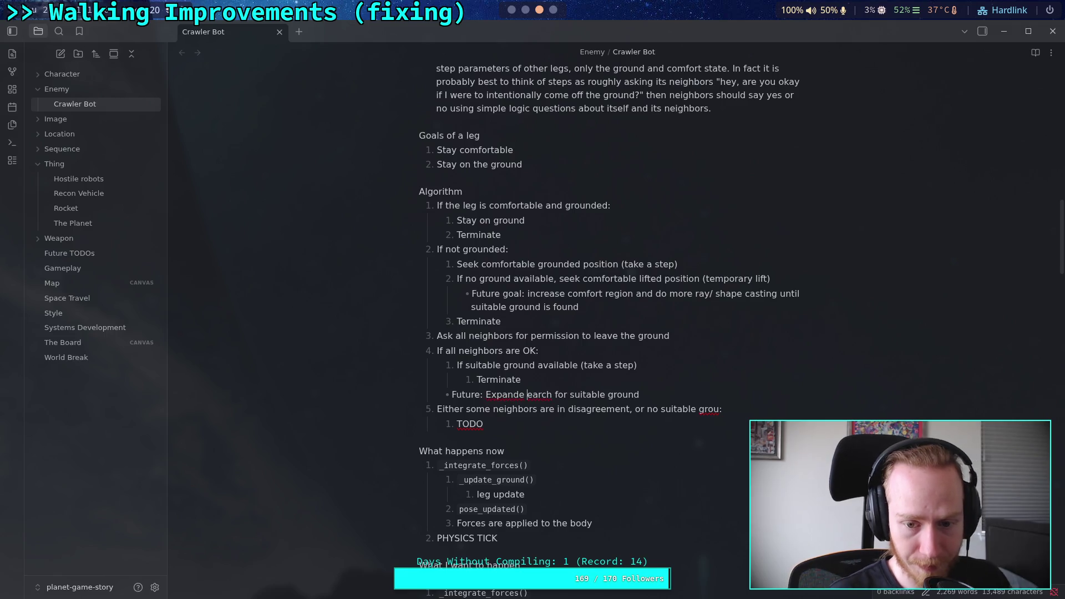
Step: Rewrite both suitable-ground steps as 'If suitable ground available, target it (take a step)'
{"action": "left_click", "coordinate": [577, 349]}
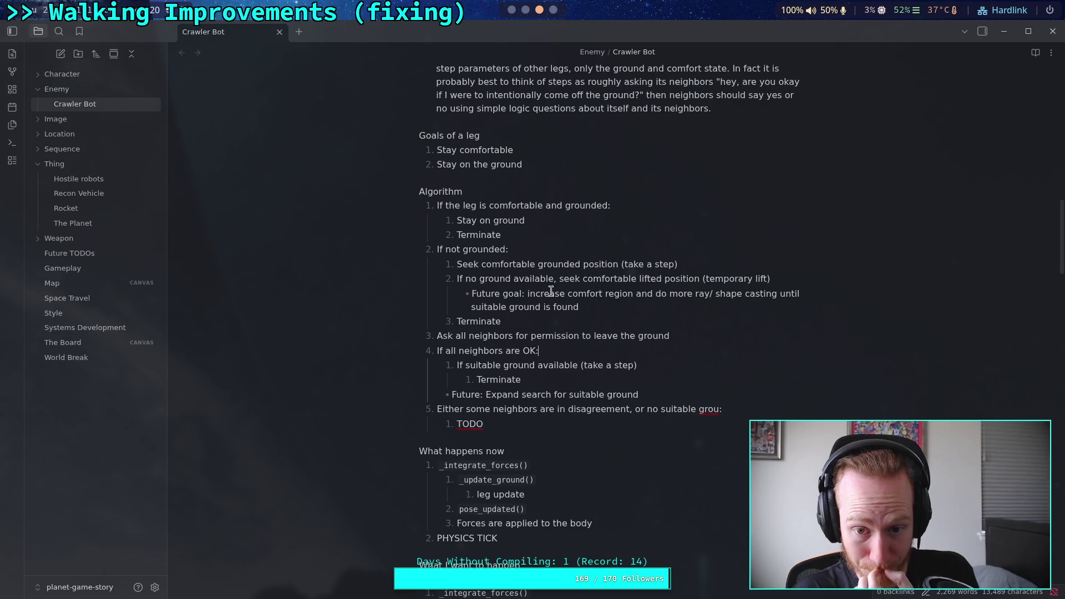
{"action": "left_click_drag", "start_coordinate": [460, 262], "coordinate": [534, 259]}
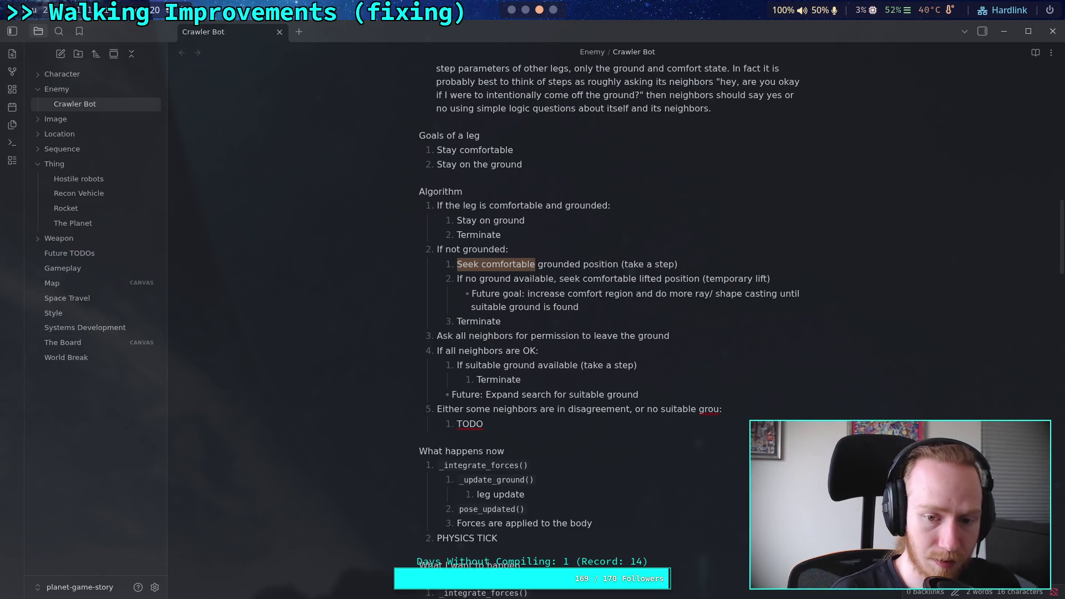
{"action": "type", "text": "If suitable ground available"}
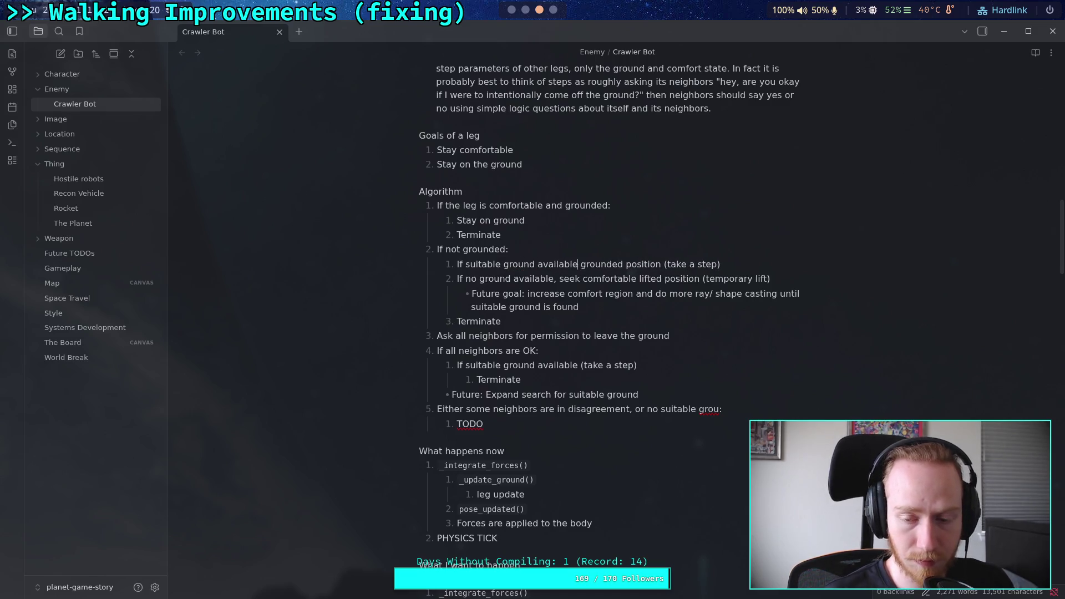
{"action": "left_click_drag", "start_coordinate": [580, 264], "coordinate": [672, 265]}
{"action": "key", "text": "BackSpace"}
{"action": "key", "text": "BackSpace"}
{"action": "type", "text": ","}
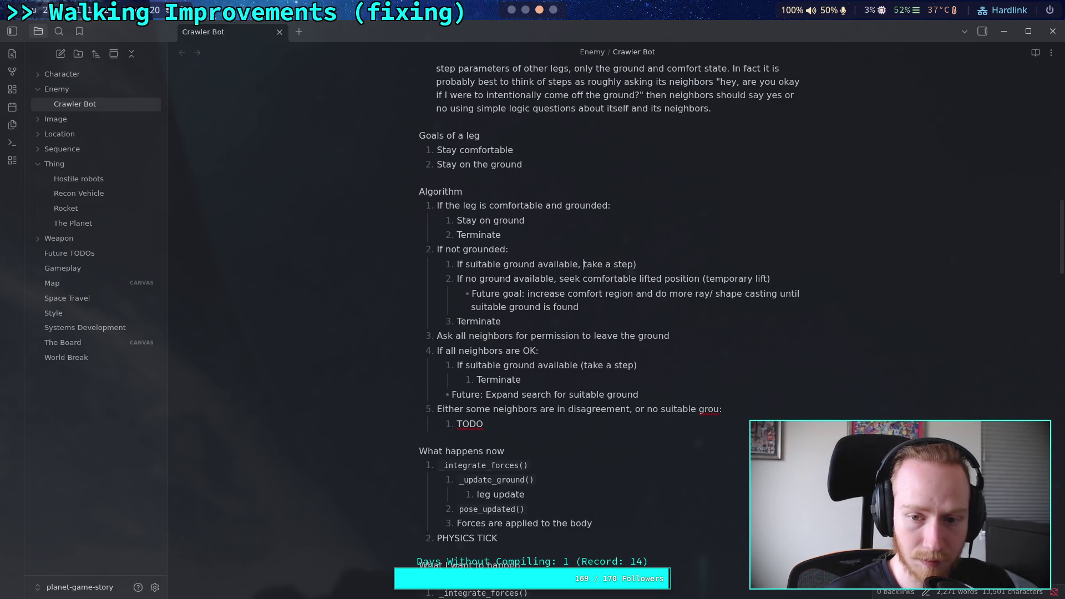
{"action": "key", "text": "BackSpace"}
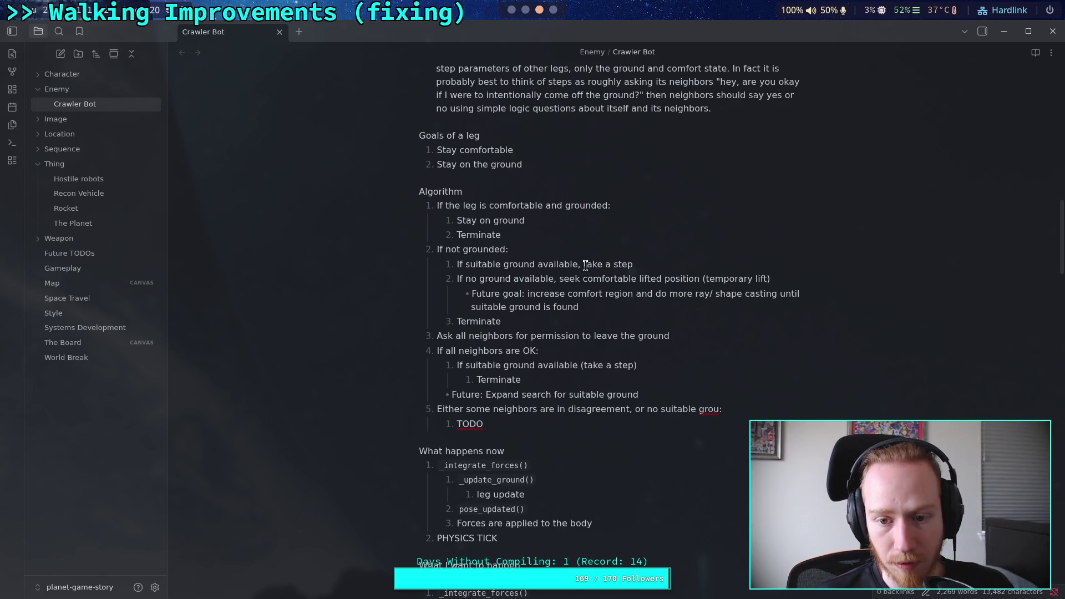
{"action": "left_click", "coordinate": [584, 264]}
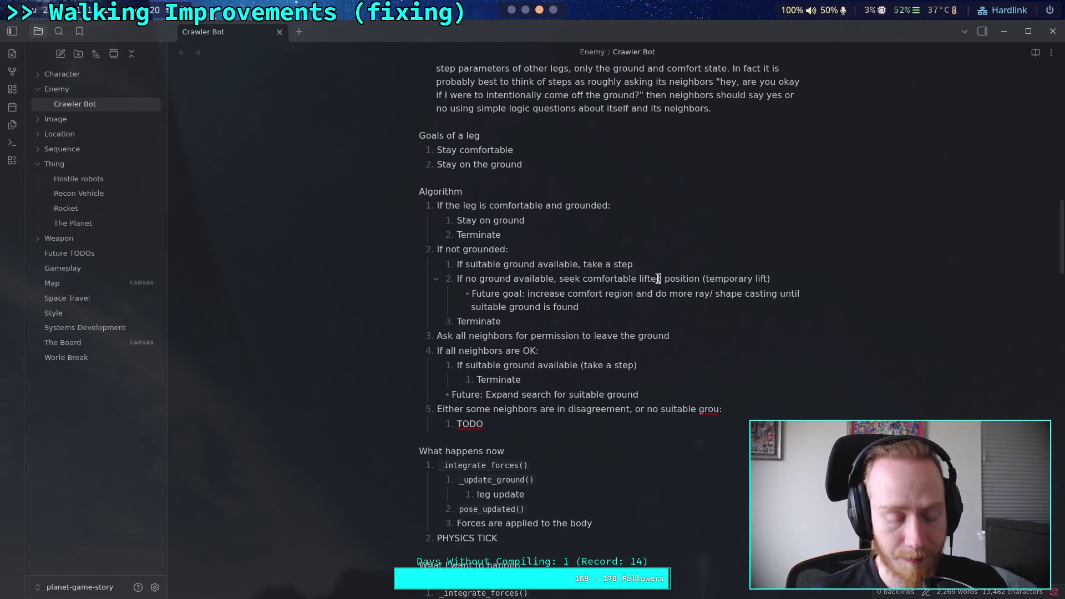
{"action": "type", "text": "target it (take a step)"}
{"action": "left_click", "coordinate": [579, 365]}
{"action": "type", "text": ", target it"}
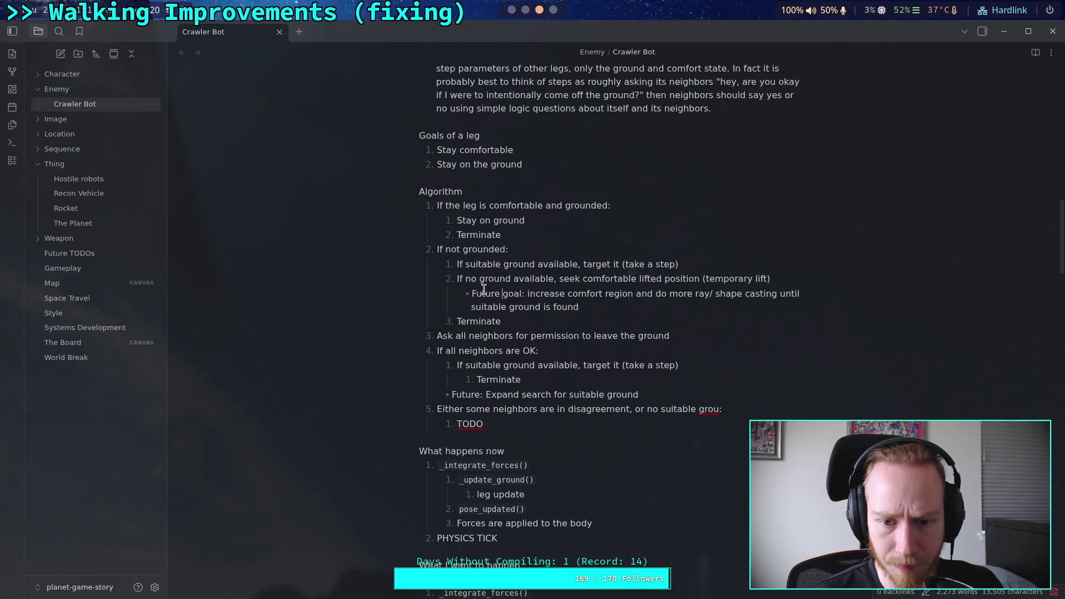
Step: Delete the Future goal note text and start a new numbered item
{"action": "left_click_drag", "start_coordinate": [486, 293], "coordinate": [492, 307]}
{"action": "left_click_drag", "start_coordinate": [620, 303], "coordinate": [472, 294]}
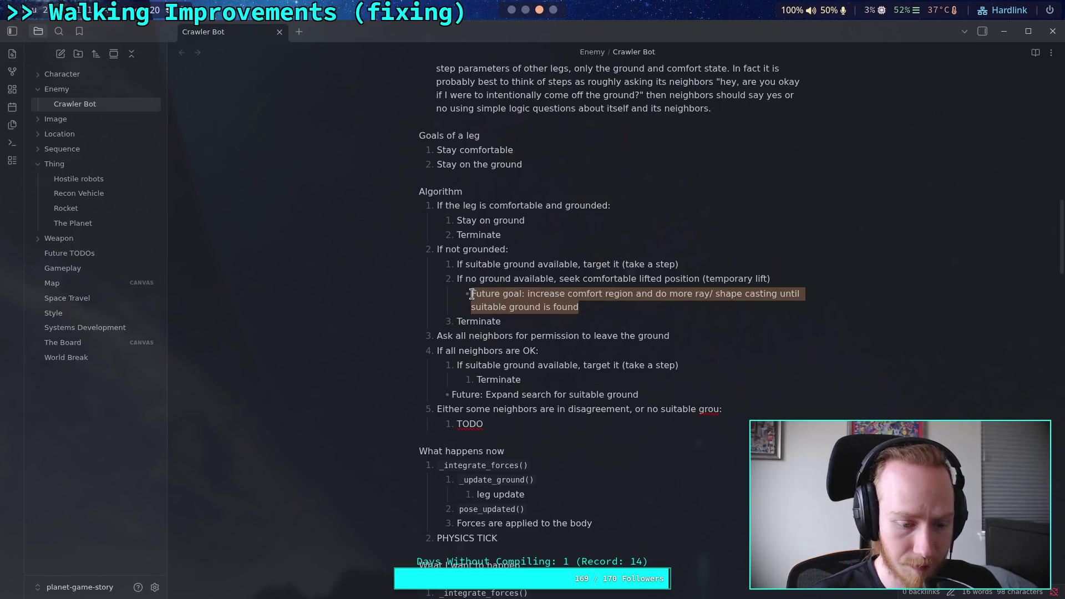
{"action": "key", "text": "BackSpace"}
{"action": "key", "text": "Return"}
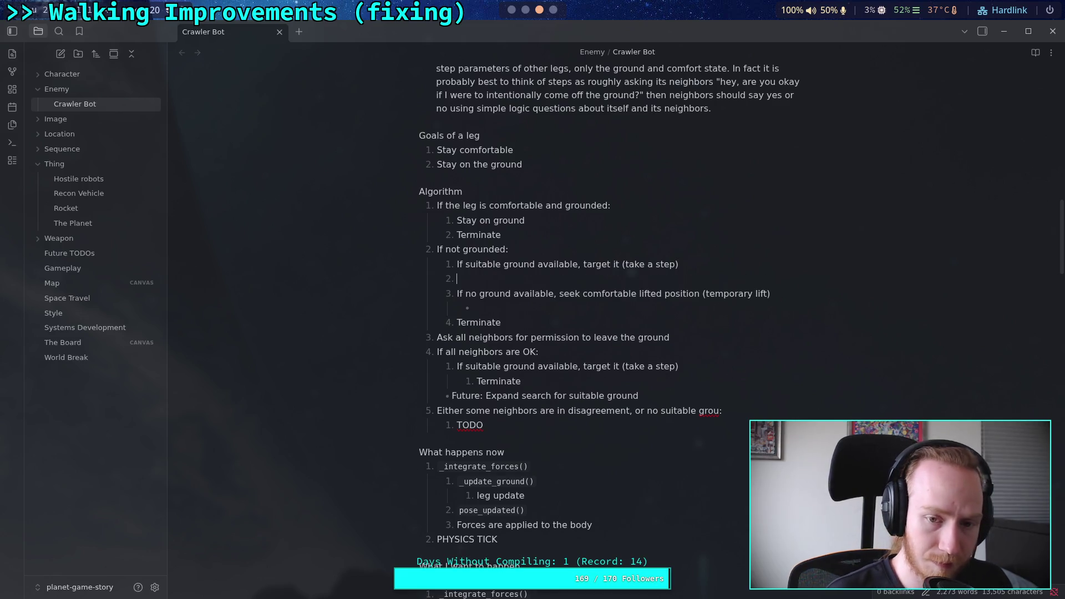
Step: Replace the Future goal note with a copy of 'Future: Expand search for suitable ground'
{"action": "key", "text": "BackSpace"}
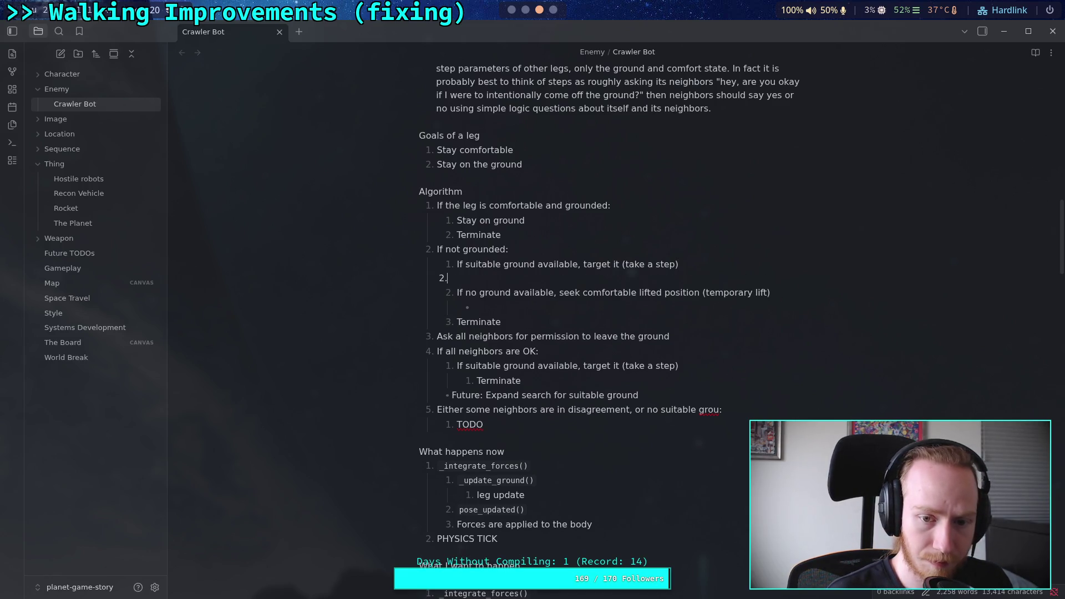
{"action": "type", "text": "- "}
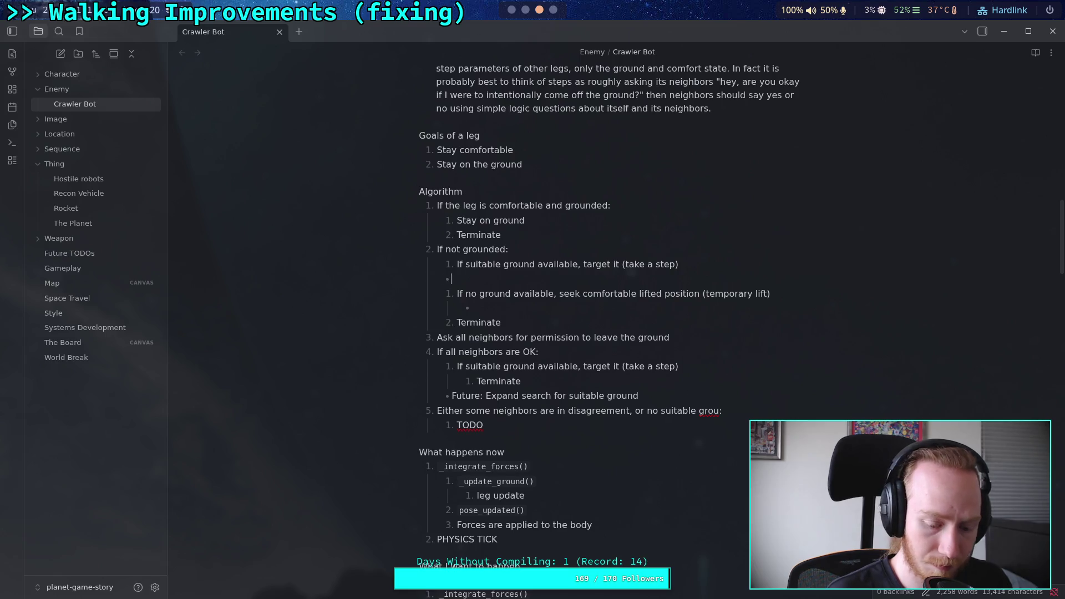
{"action": "type", "text": "Future goal: increase comfort region and do more ray/ shape casting until suitable ground is found"}
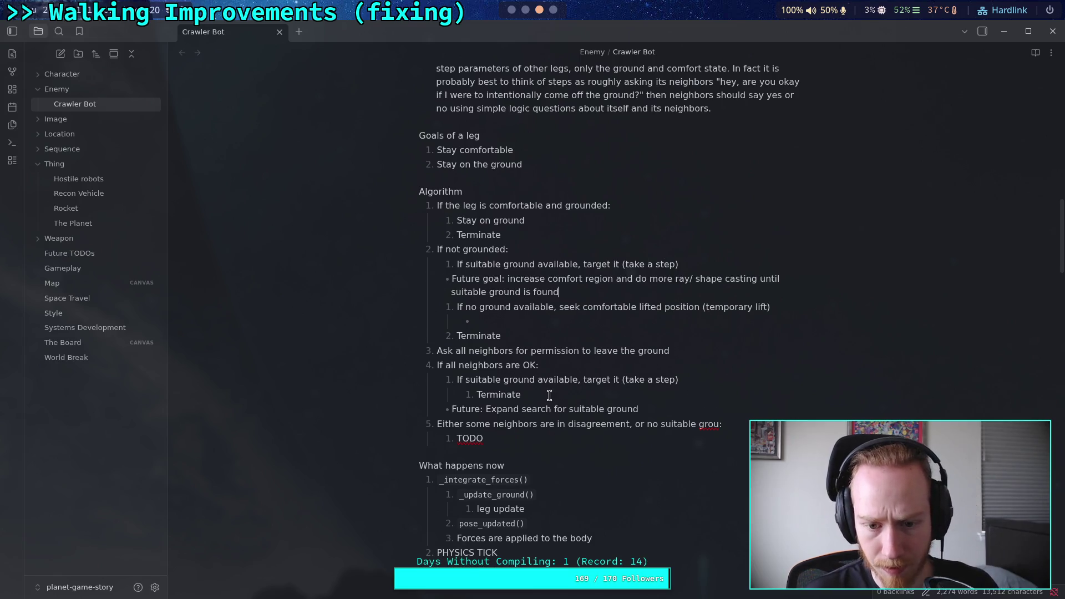
{"action": "mouse_move", "coordinate": [639, 409]}
{"action": "left_mouse_down"}
{"action": "mouse_move", "coordinate": [452, 410]}
{"action": "mouse_move", "coordinate": [638, 409]}
{"action": "left_mouse_up"}
{"action": "right_click", "coordinate": [594, 413]}
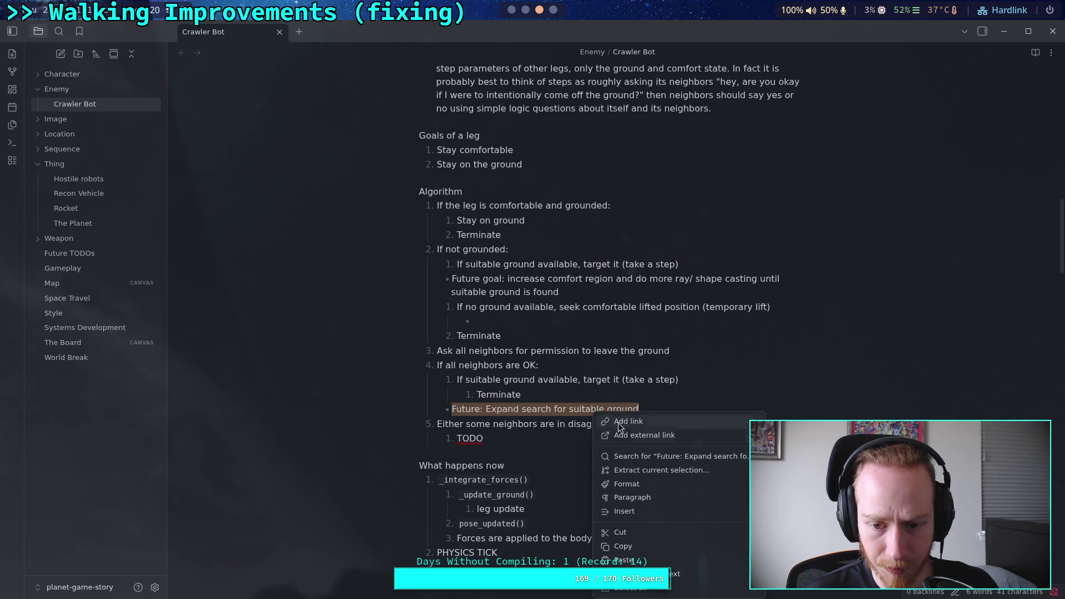
{"action": "left_click", "coordinate": [623, 546]}
{"action": "left_click_drag", "start_coordinate": [588, 294], "coordinate": [451, 281]}
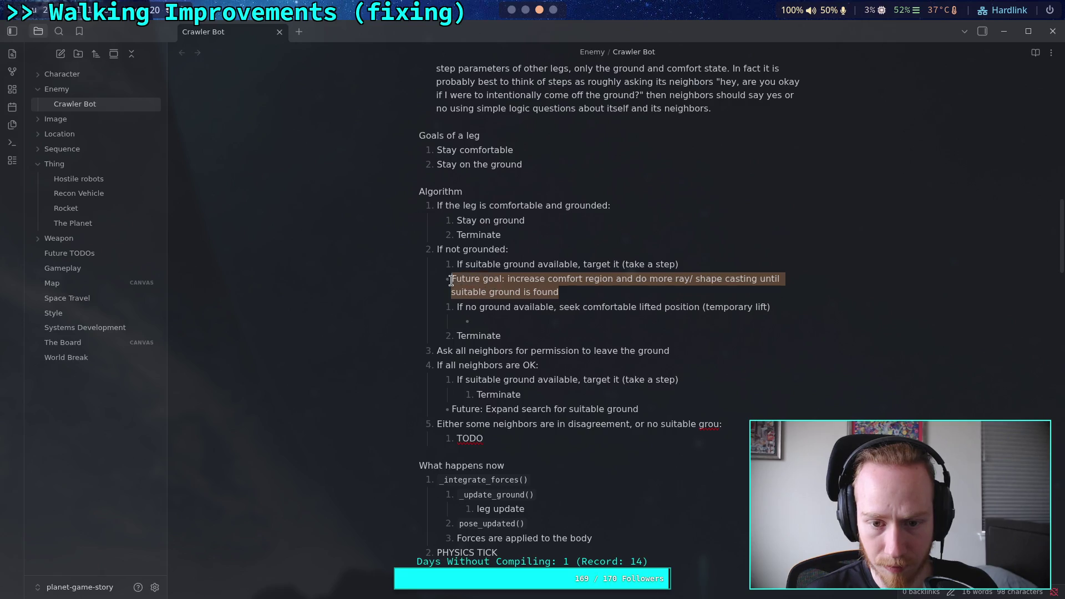
{"action": "right_click", "coordinate": [452, 280]}
{"action": "left_click", "coordinate": [483, 431]}
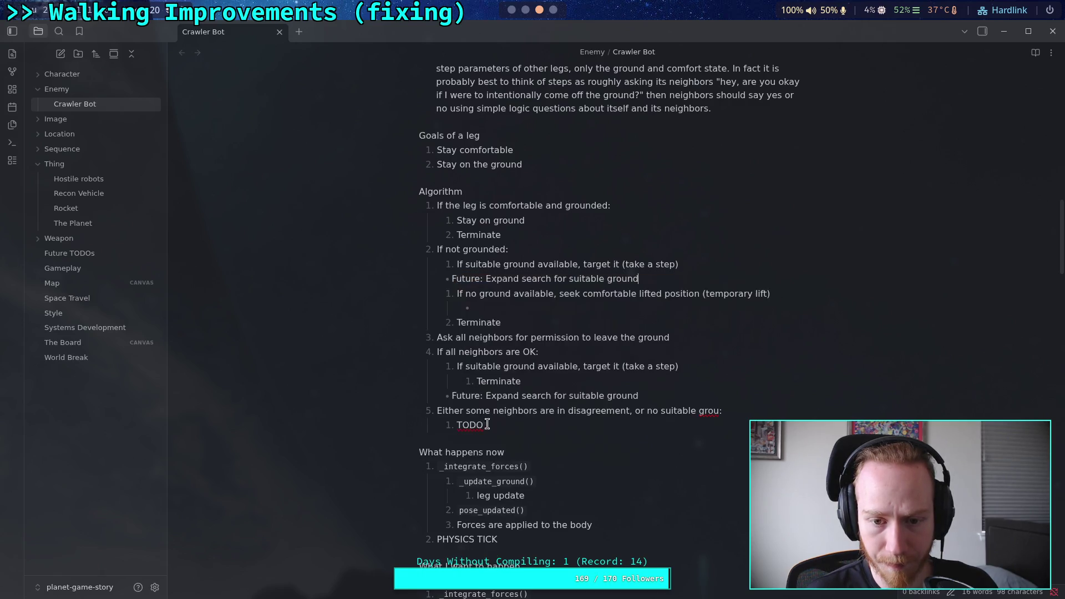
Step: Indent the pasted Future note under the first option and delete the leftover empty bullet
{"action": "left_click", "coordinate": [497, 275]}
{"action": "key", "text": "Tab"}
{"action": "left_click", "coordinate": [617, 323]}
{"action": "left_click", "coordinate": [638, 303]}
{"action": "key", "text": "BackSpace"}
{"action": "key", "text": "BackSpace"}
{"action": "key", "text": "BackSpace"}
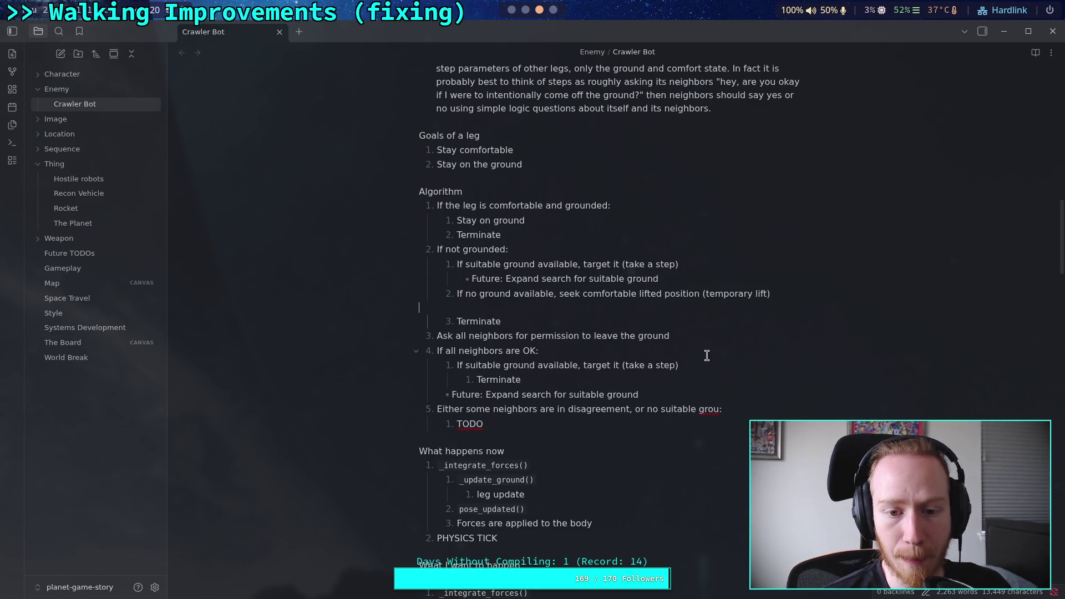
{"action": "key", "text": "BackSpace"}
Step: Change 'seek' to 'target' in the lifted-position option and retype 'comfortable' in item 2
{"action": "double_click", "coordinate": [575, 299]}
{"action": "type", "text": "target"}
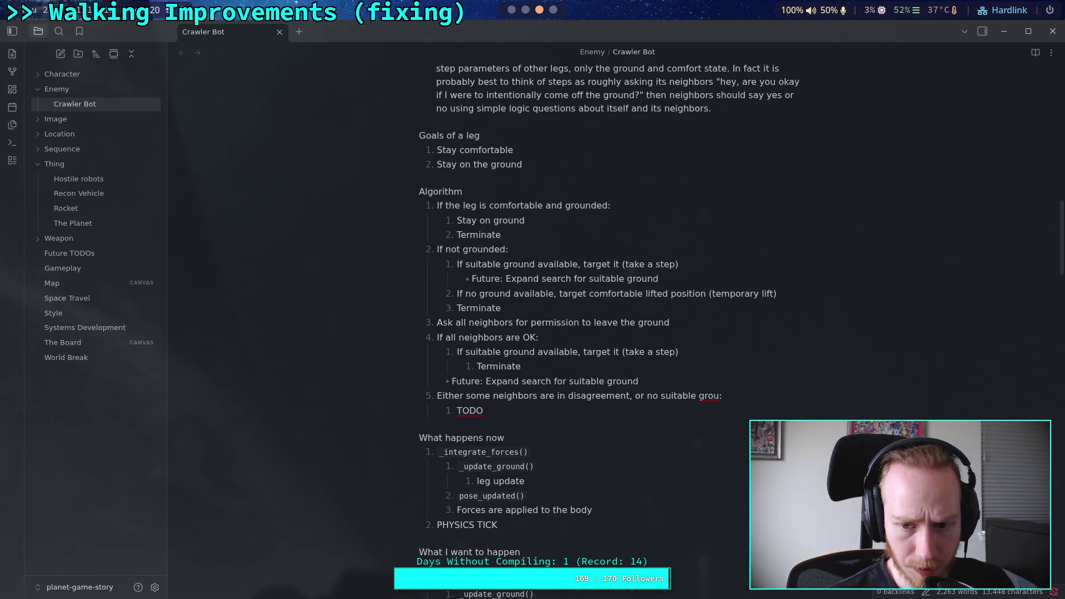
{"action": "left_click_drag", "start_coordinate": [589, 294], "coordinate": [645, 294]}
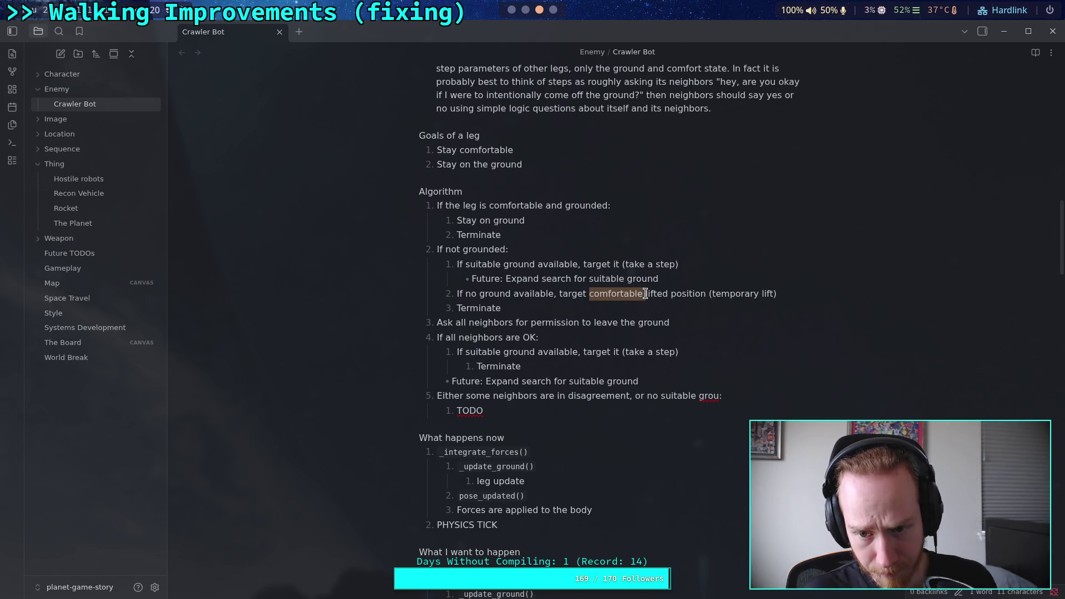
{"action": "key", "text": "BackSpace"}
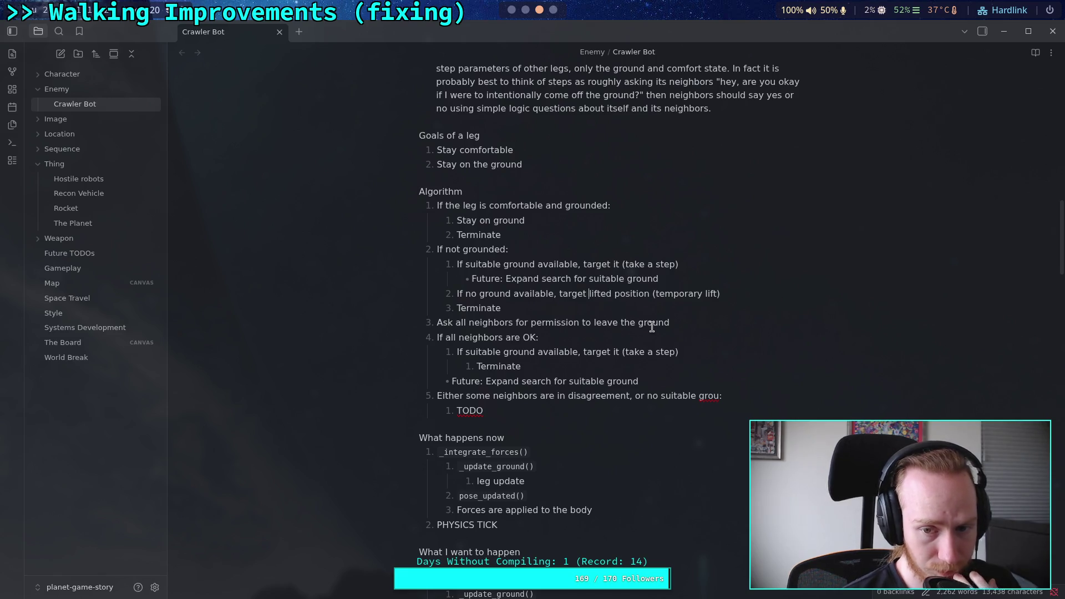
{"action": "type", "text": "comfor"}
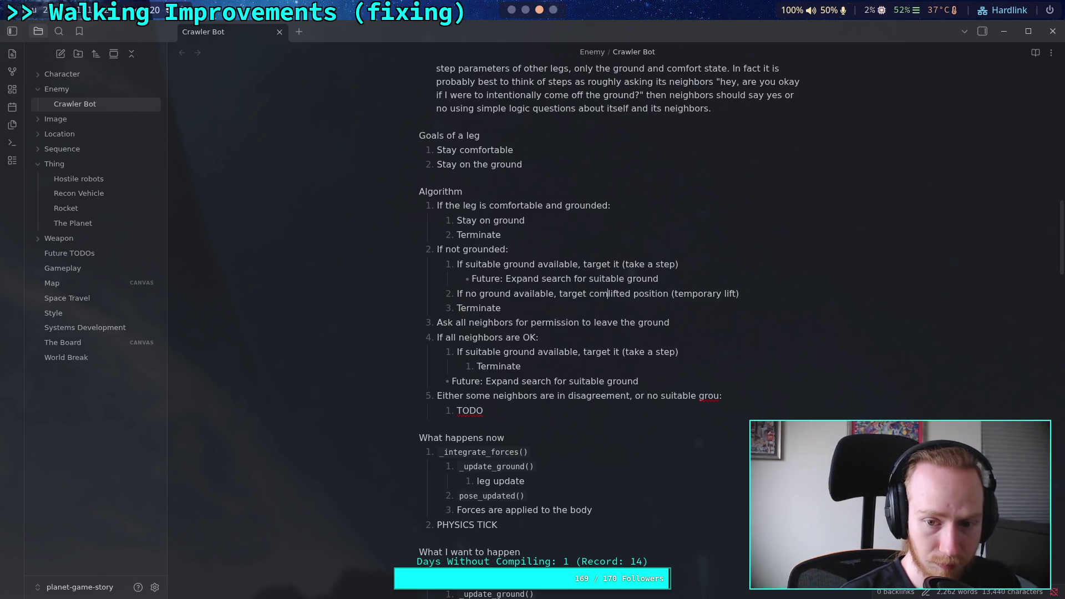
{"action": "type", "text": "table"}
Step: Replace the 'If no ground available' condition wording with 'Otherwise'
{"action": "left_click", "coordinate": [656, 332]}
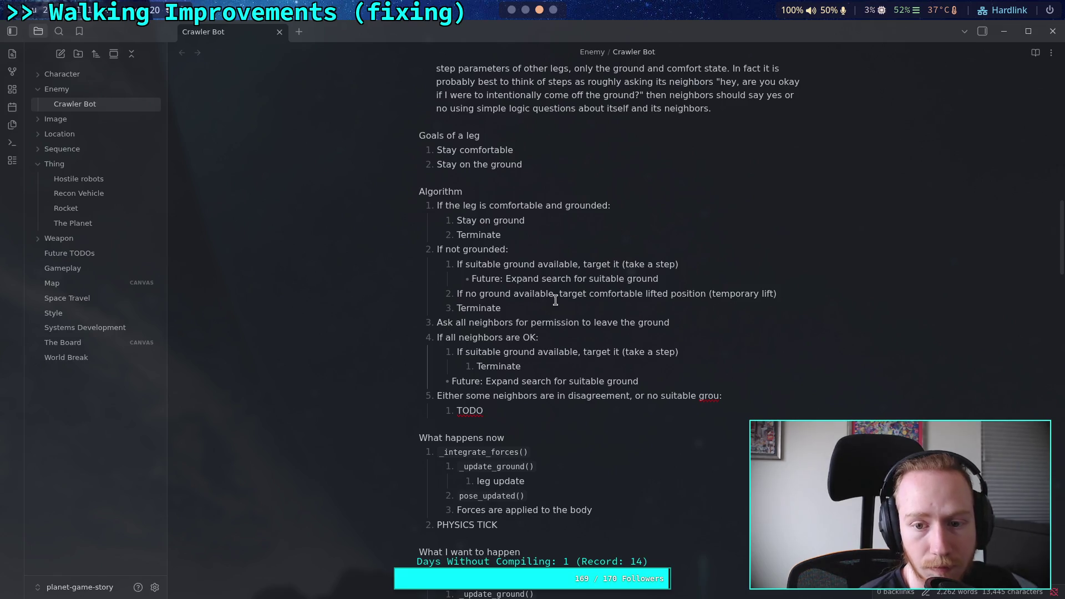
{"action": "mouse_move", "coordinate": [460, 294]}
{"action": "left_mouse_down"}
{"action": "mouse_move", "coordinate": [565, 295]}
{"action": "mouse_move", "coordinate": [556, 295]}
{"action": "left_mouse_up"}
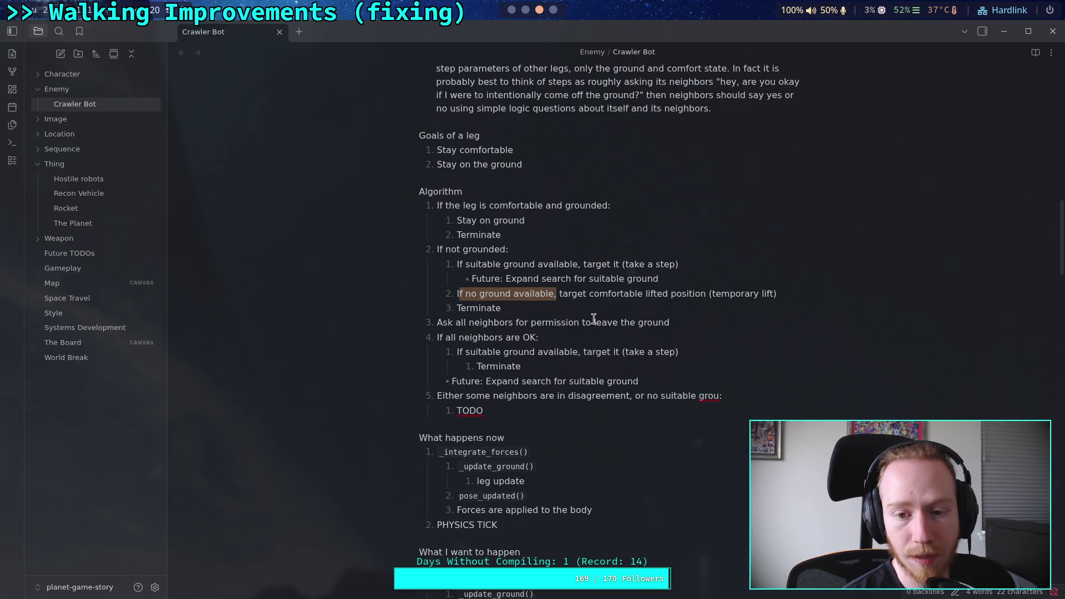
{"action": "key", "text": "BackSpace"}
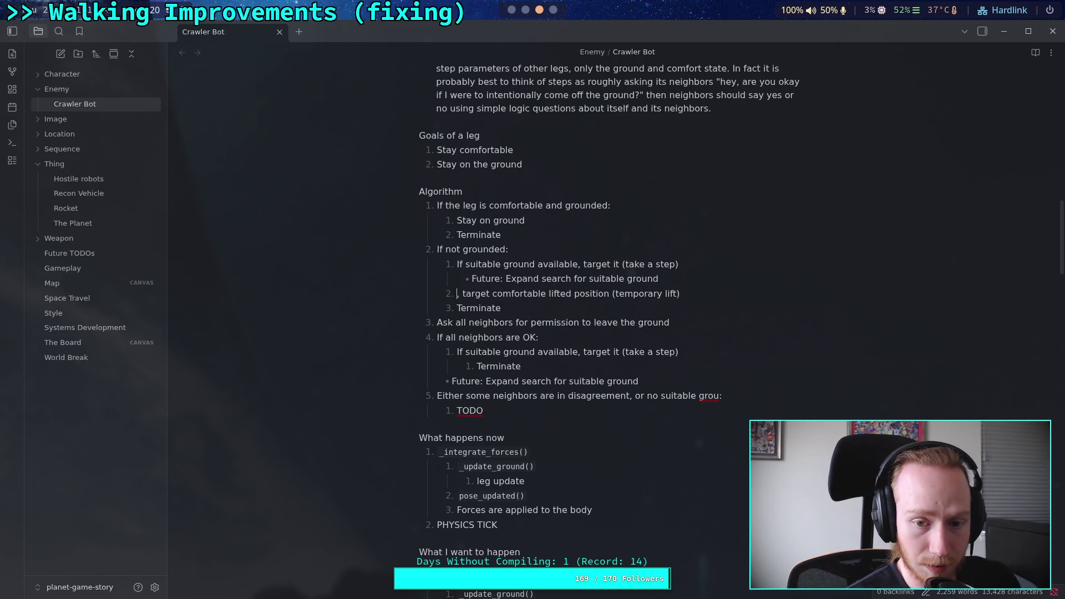
{"action": "key", "text": "BackSpace"}
{"action": "type", "text": "OThe"}
{"action": "key", "text": "BackSpace"}
{"action": "key", "text": "BackSpace"}
{"action": "key", "text": "BackSpace"}
{"action": "type", "text": "therwise"}
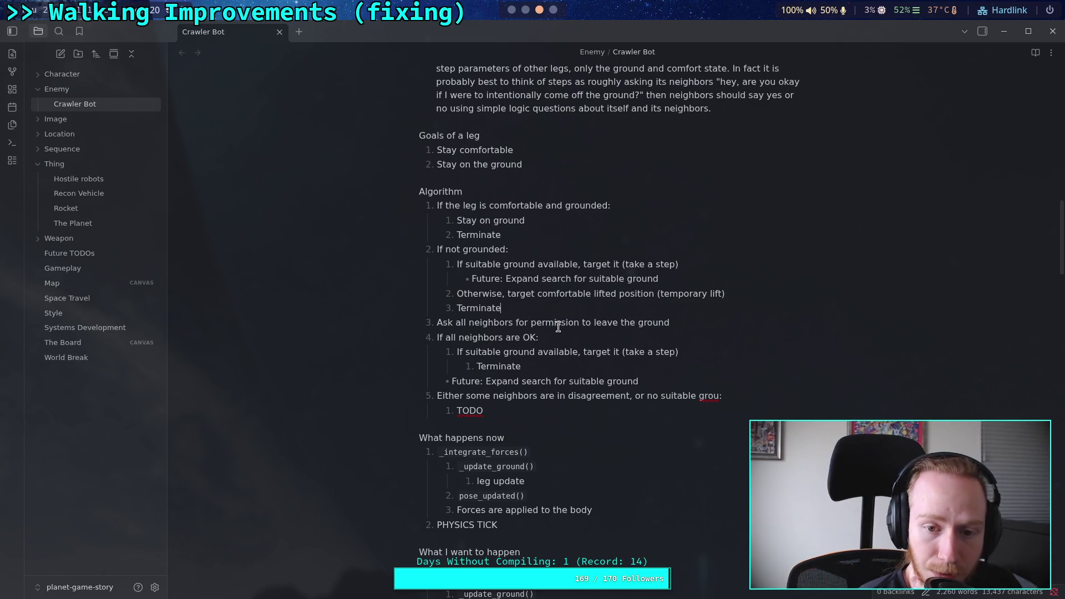
Step: Select the misplaced 'Future: Expand search' note line below Terminate
{"action": "key", "text": "Down"}
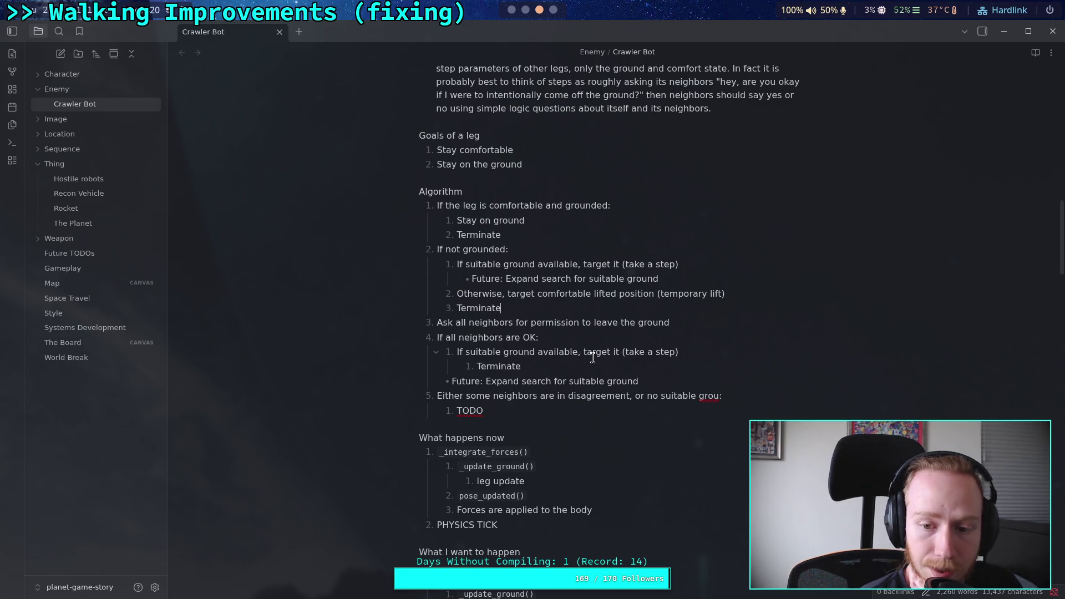
{"action": "left_click", "coordinate": [644, 377]}
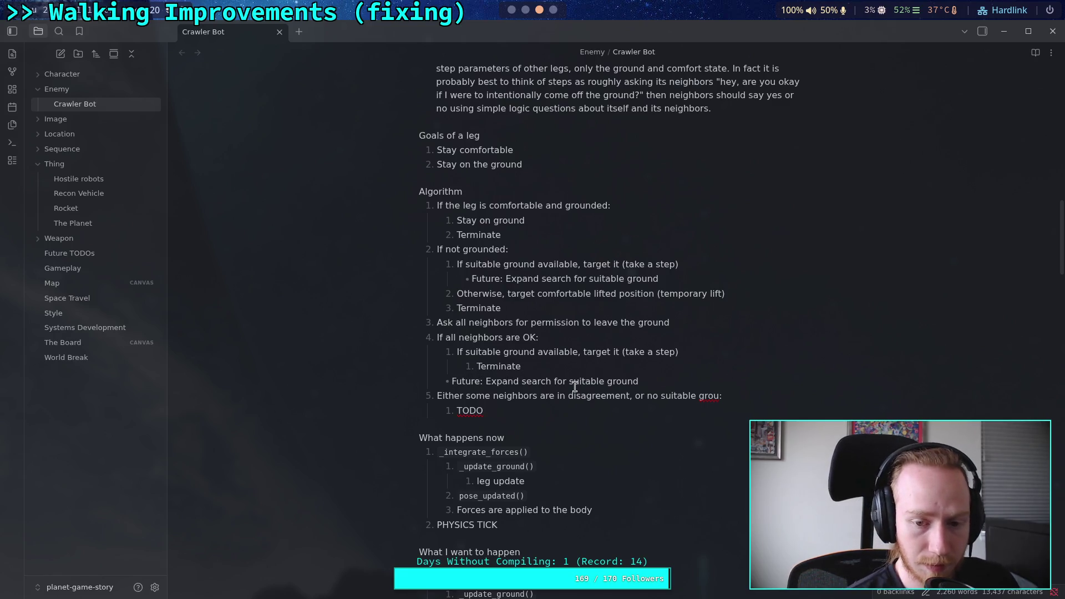
{"action": "left_click_drag", "start_coordinate": [641, 381], "coordinate": [391, 385]}
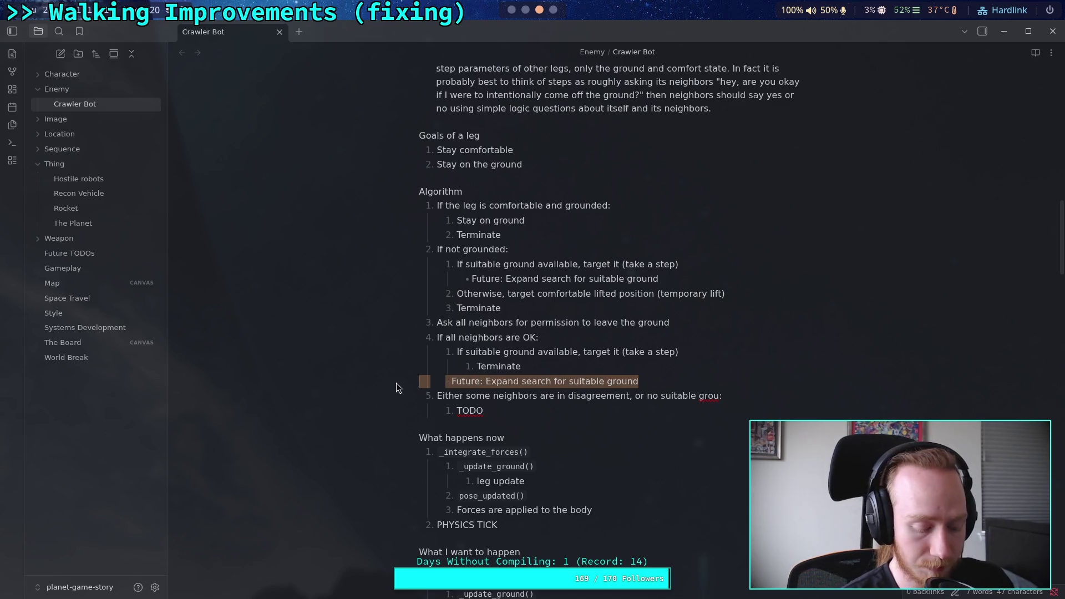
Step: Move the expand-search Future note into a bullet under 'If suitable ground available'
{"action": "key", "text": "BackSpace"}
{"action": "left_click", "coordinate": [701, 350]}
{"action": "key", "text": "Return"}
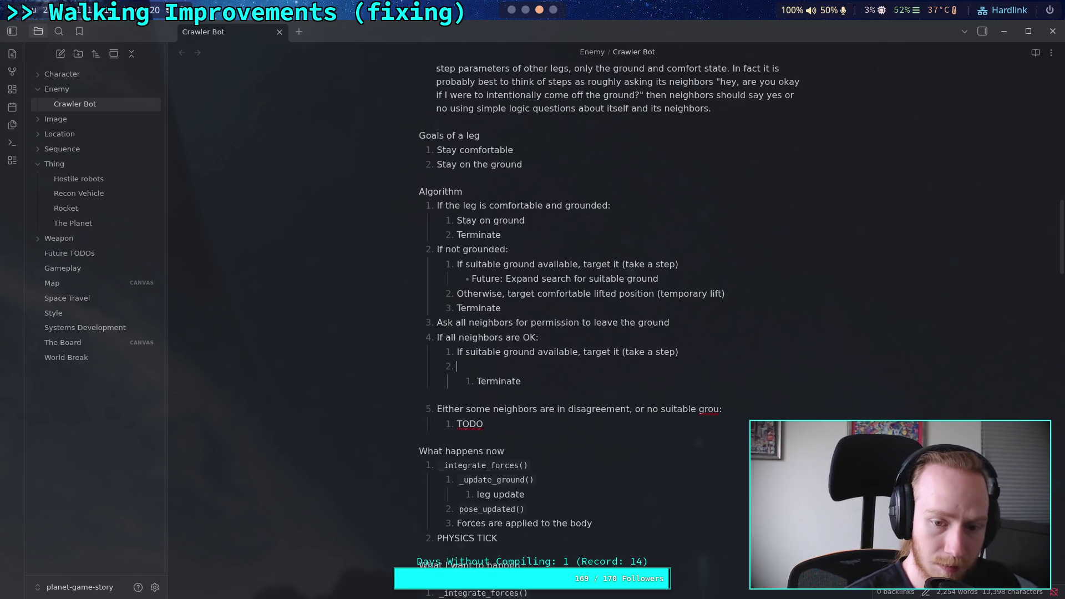
{"action": "type", "text": "V"}
{"action": "key", "text": "BackSpace"}
{"action": "key", "text": "ctrl+v"}
{"action": "key", "text": "Home"}
{"action": "key", "text": "BackSpace"}
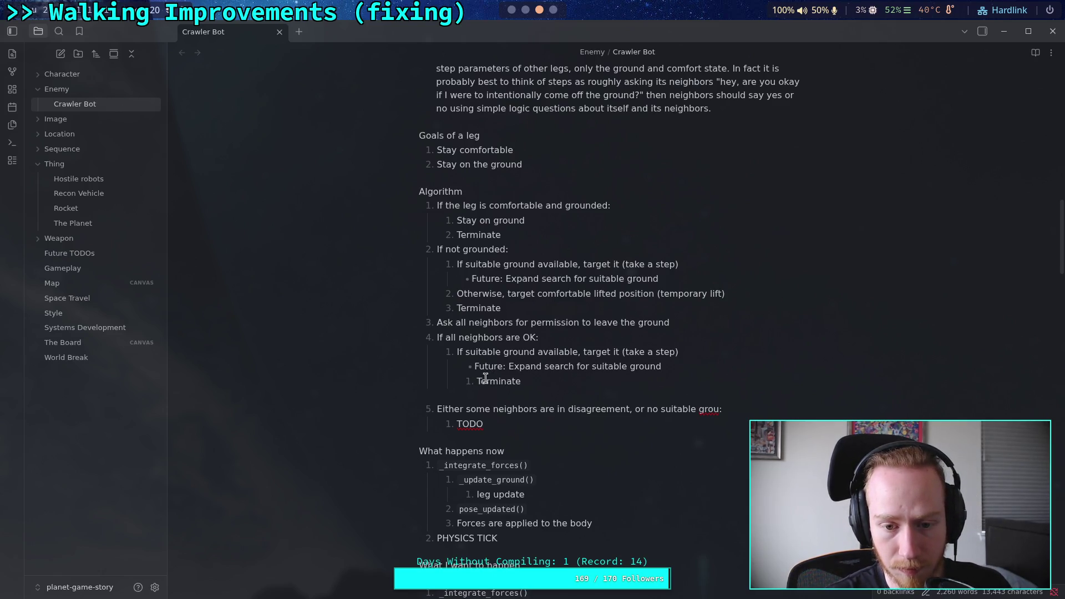
Step: Outdent Terminate to item 4's second sub-step and remove the empty line below it
{"action": "left_click", "coordinate": [532, 384]}
{"action": "key", "text": "shift+Tab"}
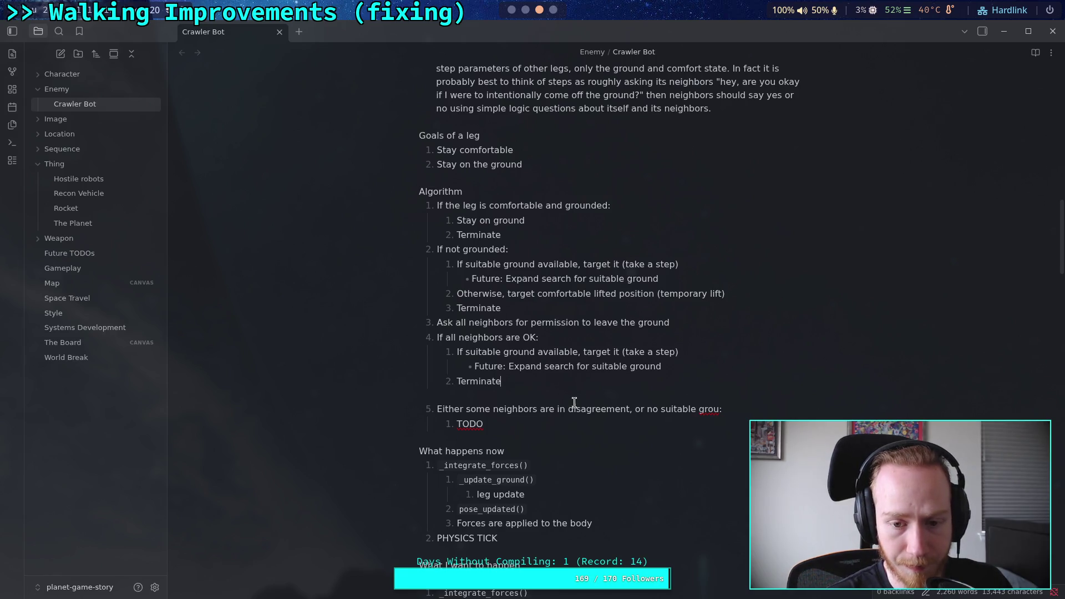
{"action": "left_click", "coordinate": [583, 395]}
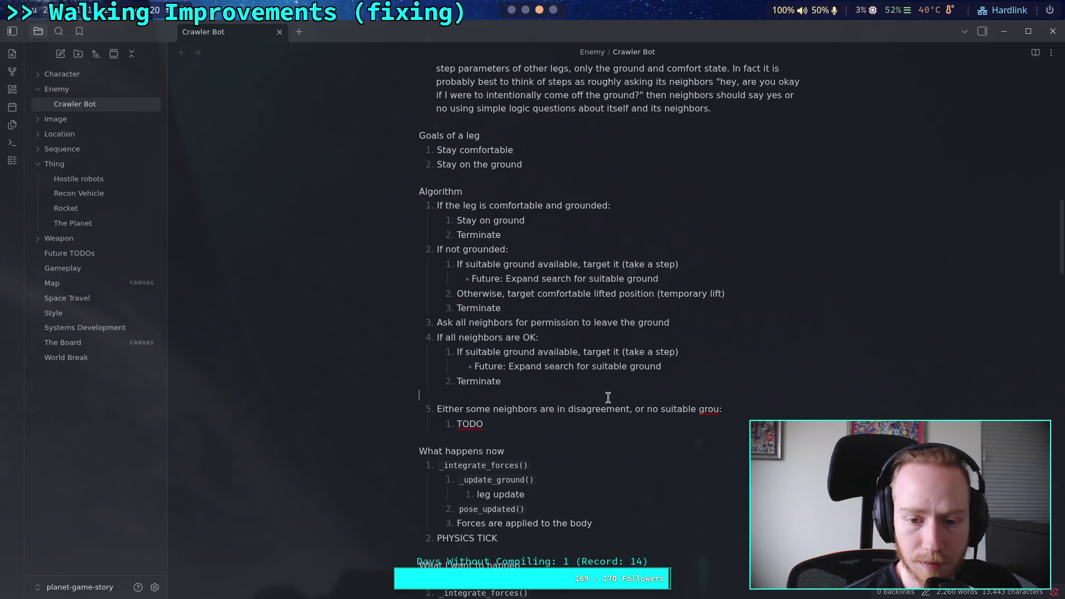
{"action": "key", "text": "BackSpace"}
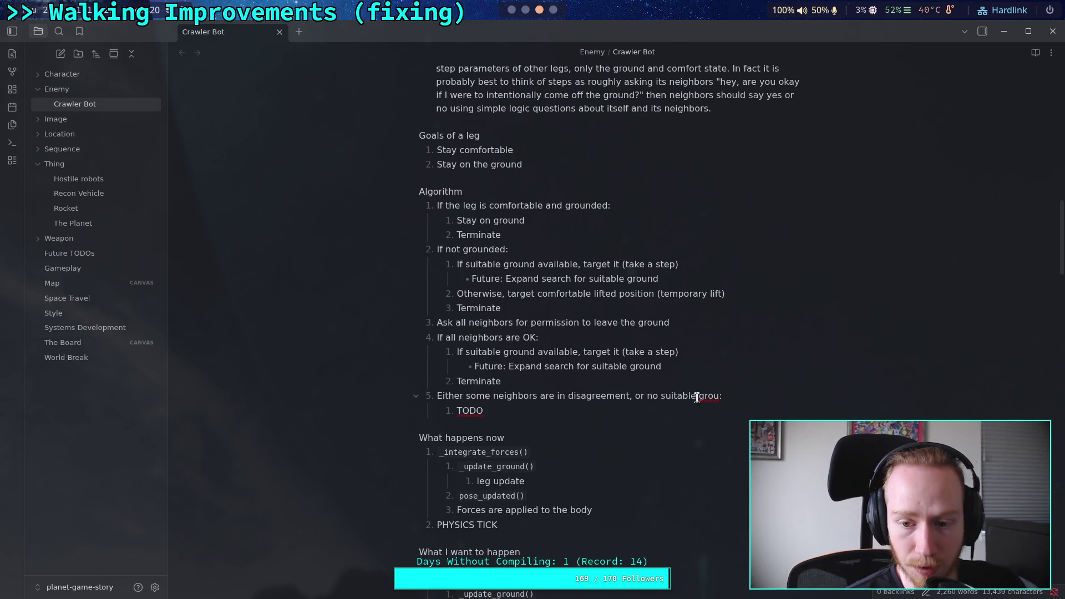
Step: End item 5 with 'available ground' and promote the TODO to top-level item 6
{"action": "left_click_drag", "start_coordinate": [662, 399], "coordinate": [719, 394]}
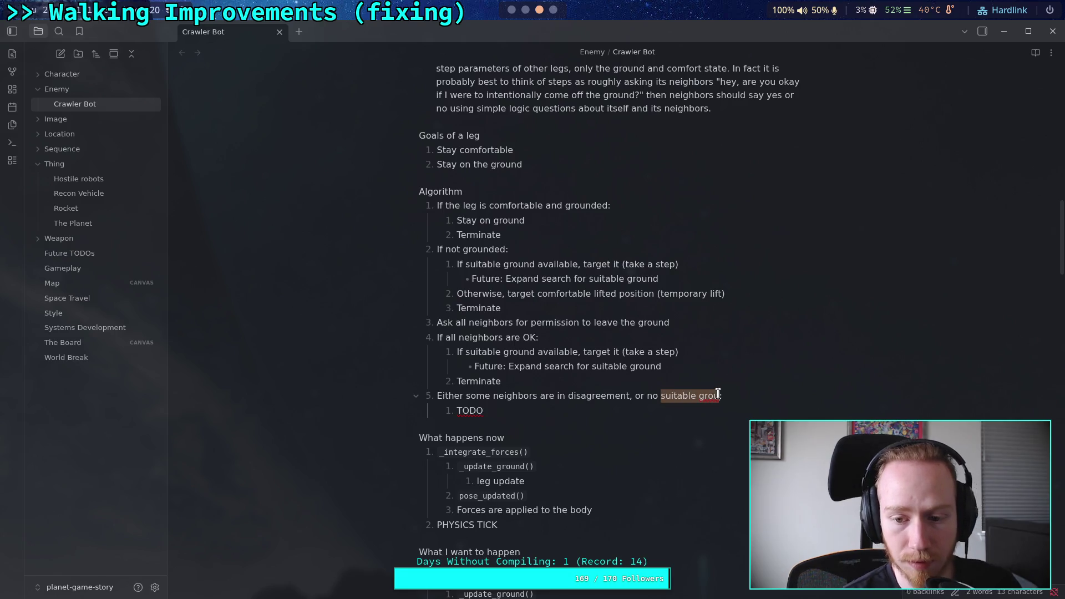
{"action": "type", "text": "available ground:"}
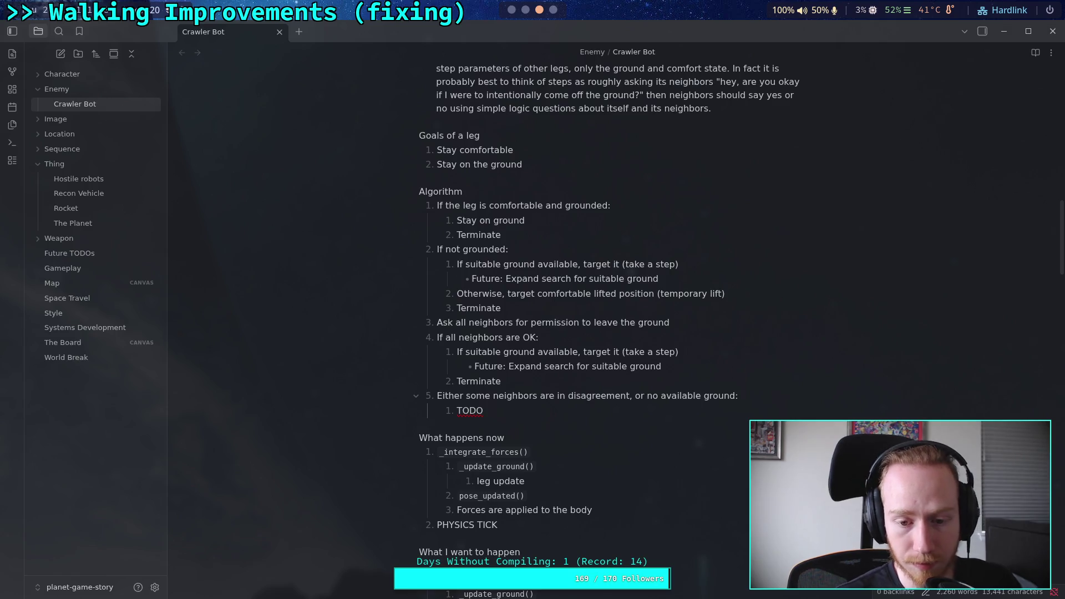
{"action": "left_click", "coordinate": [667, 413]}
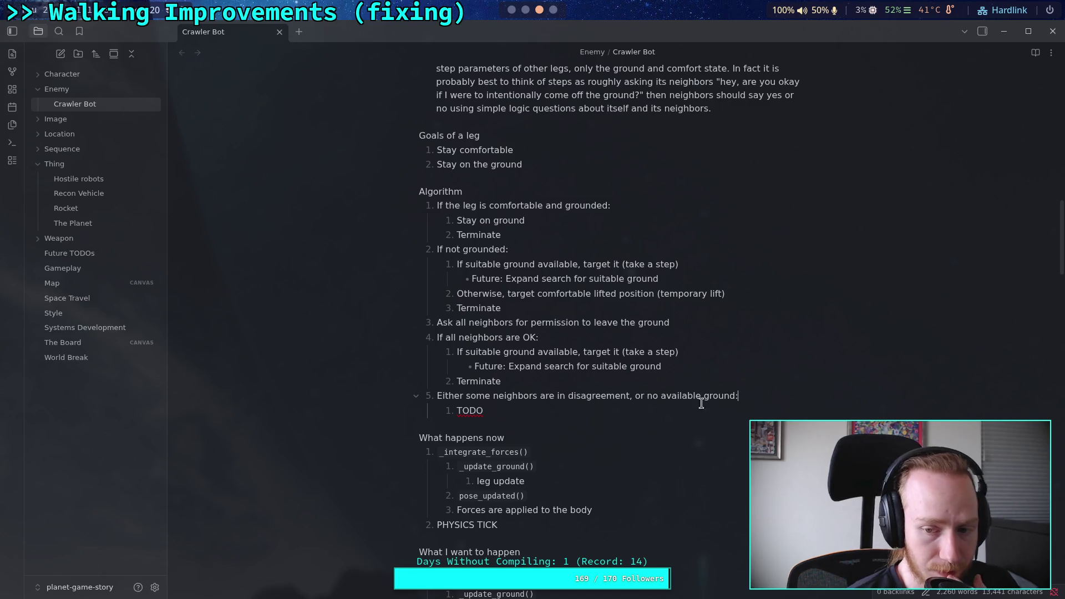
{"action": "left_click", "coordinate": [744, 395]}
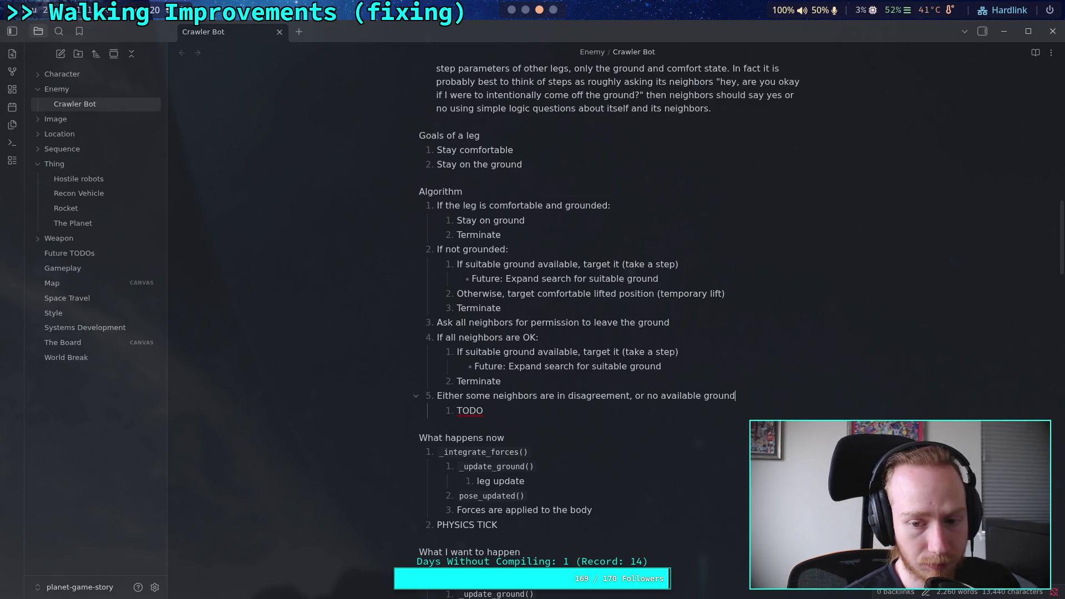
{"action": "type", "text": "."}
{"action": "key", "text": "shift+Tab"}
Step: Delete the TODO placeholder below item 5
{"action": "key", "text": "BackSpace"}
{"action": "key", "text": "BackSpace"}
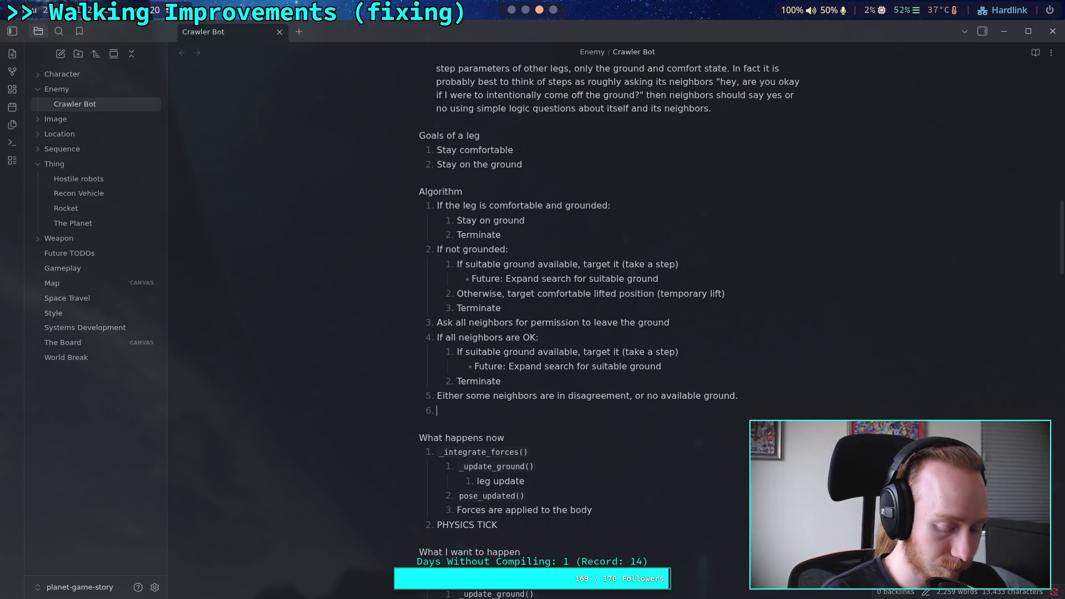
Step: Start item 6 with 'If current `ground_rel_con_velocity.dot(body.ground_direction)`'
{"action": "type", "text": "If "}
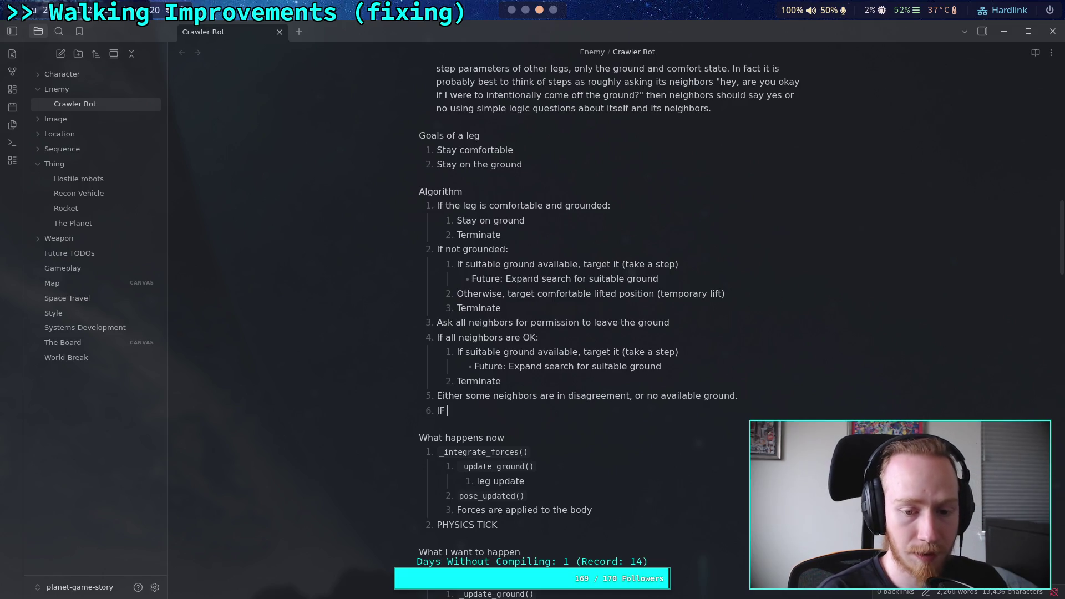
{"action": "type", "text": "current"}
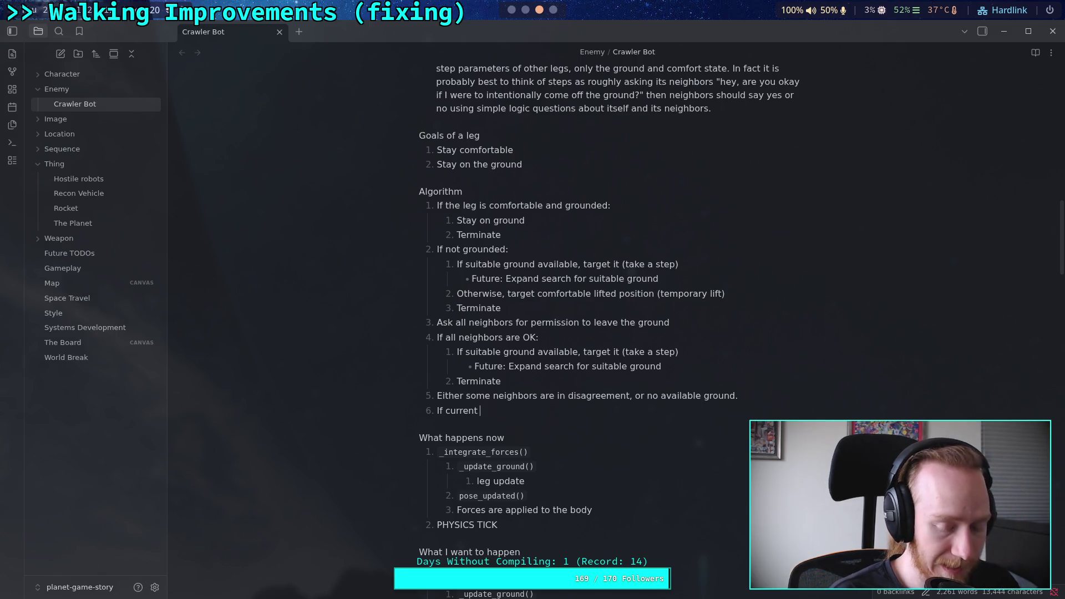
{"action": "type", "text": "ground"}
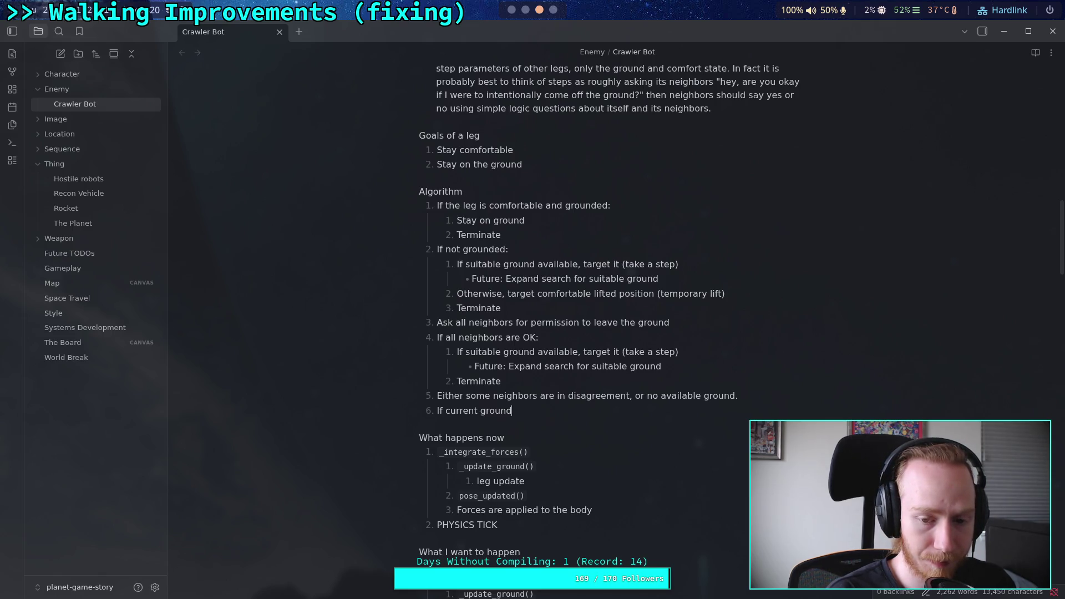
{"action": "key", "text": "BackSpace"}
{"action": "key", "text": "BackSpace"}
{"action": "key", "text": "BackSpace"}
{"action": "type", "text": "relac"}
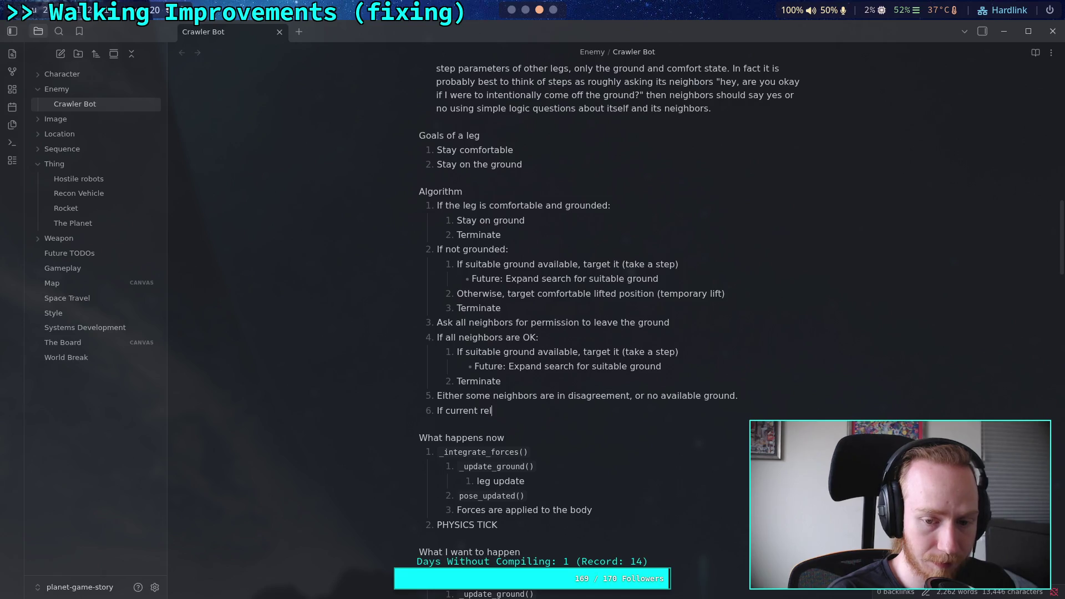
{"action": "key", "text": "BackSpace"}
{"action": "type", "text": "tive"}
{"action": "key", "text": "BackSpace"}
{"action": "key", "text": "BackSpace"}
{"action": "key", "text": "BackSpace"}
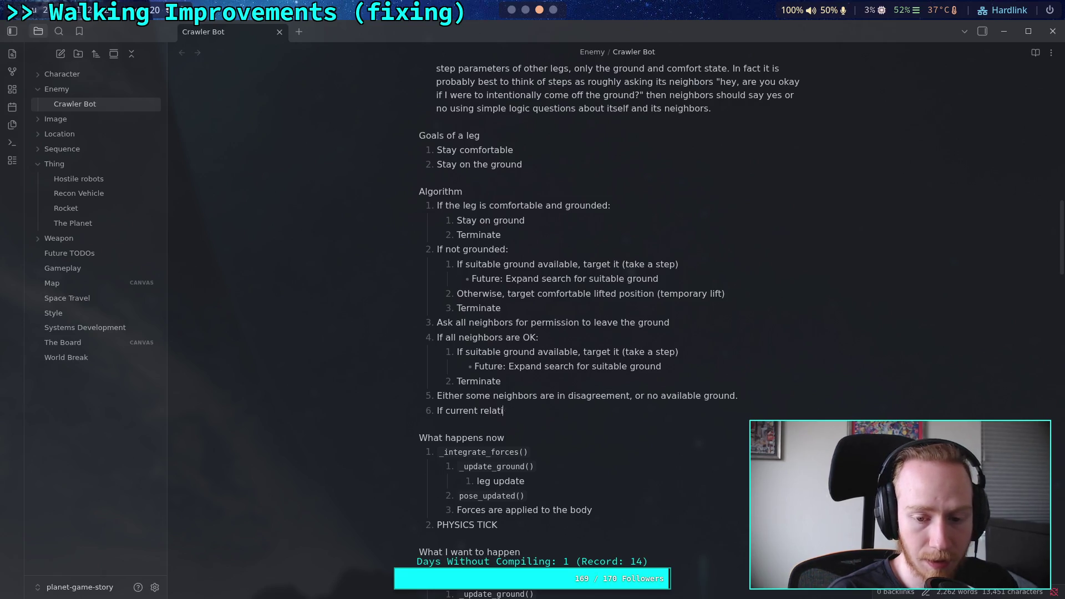
{"action": "type", "text": "`"}
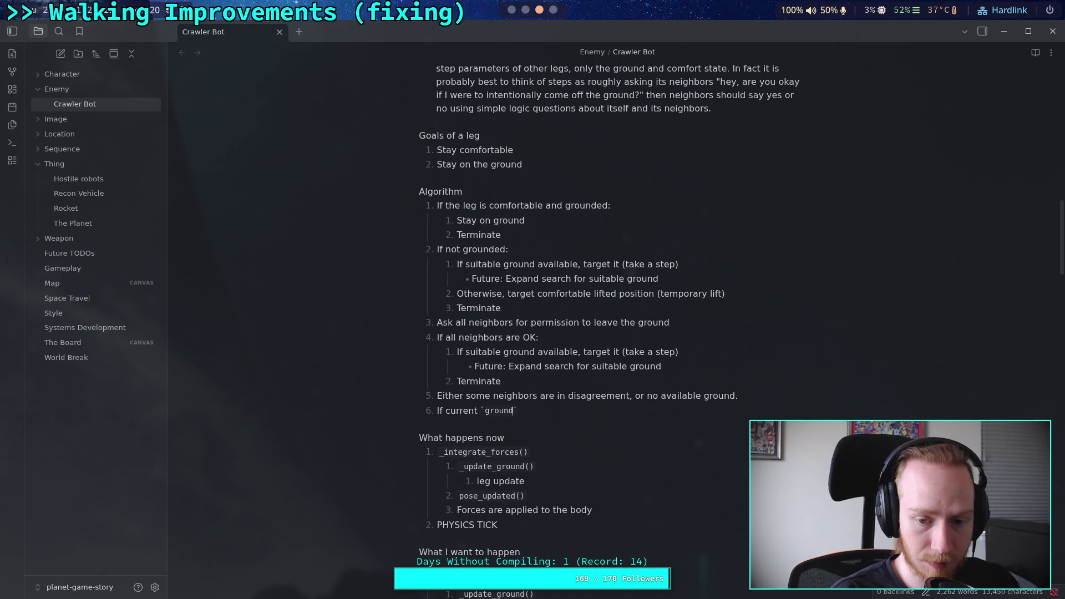
{"action": "type", "text": "ground_rel_con_vel"}
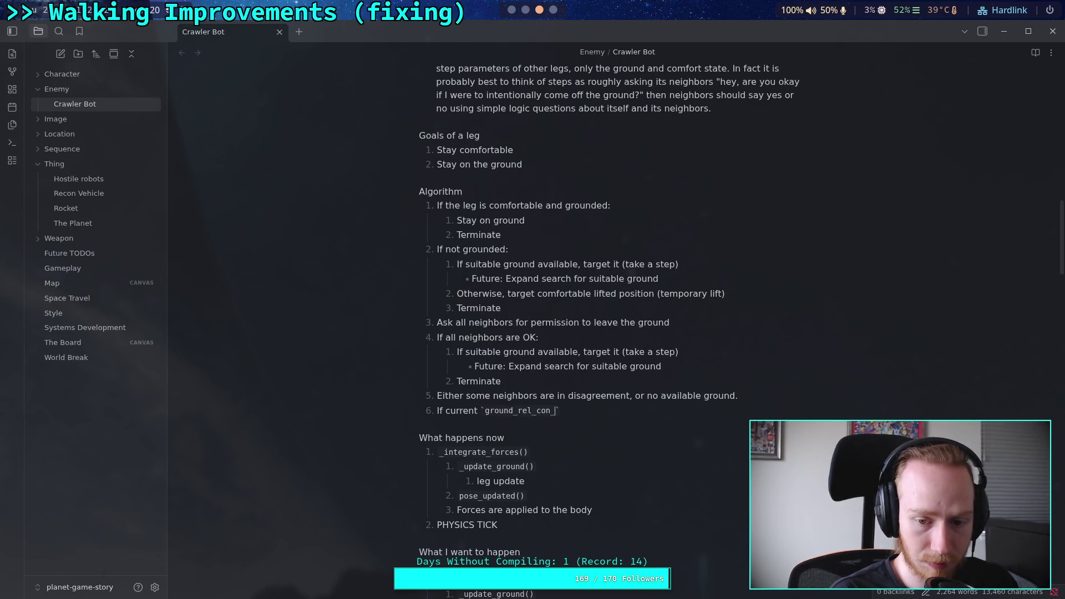
{"action": "type", "text": "ocity"}
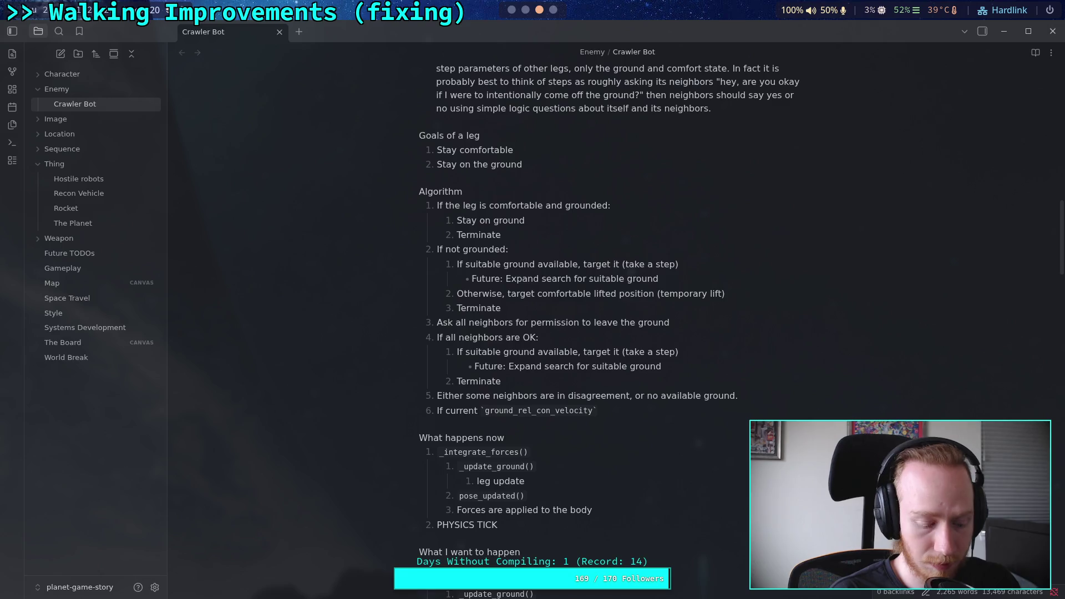
{"action": "type", "text": ".dot"}
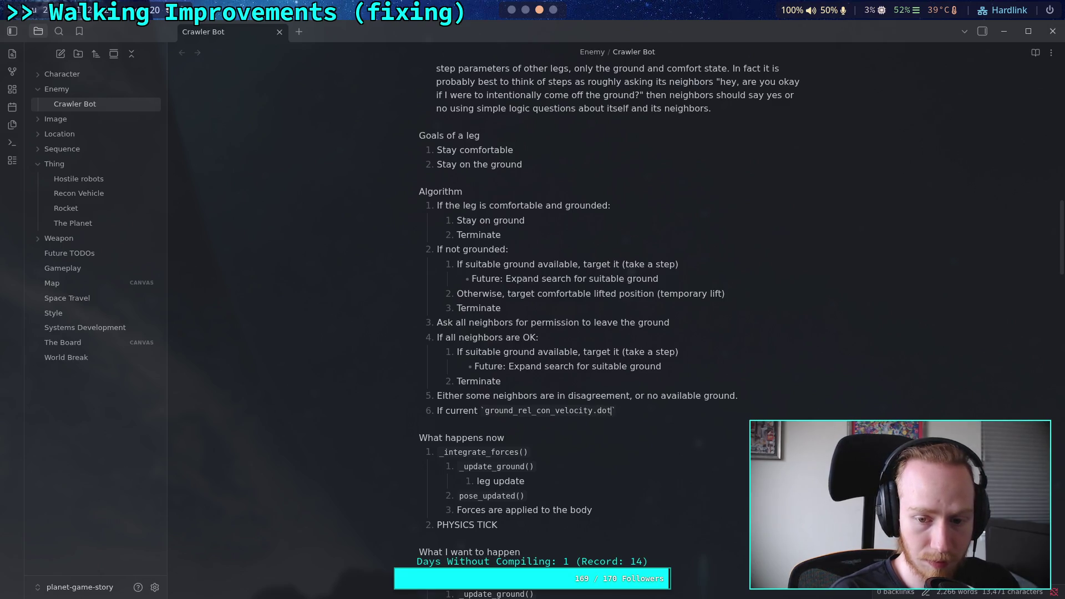
{"action": "type", "text": "(body."}
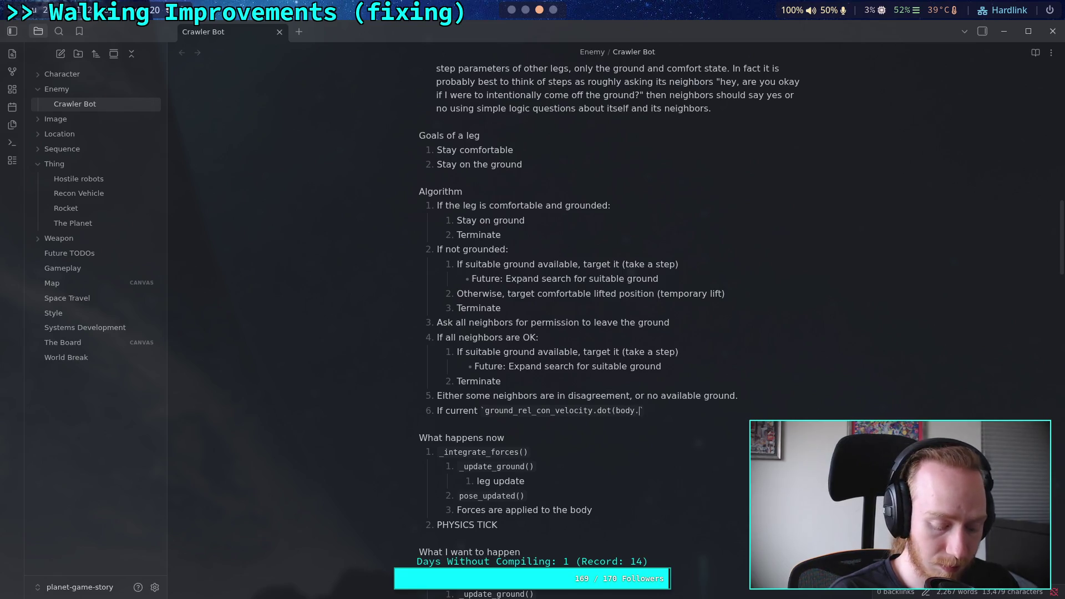
{"action": "type", "text": "direction"}
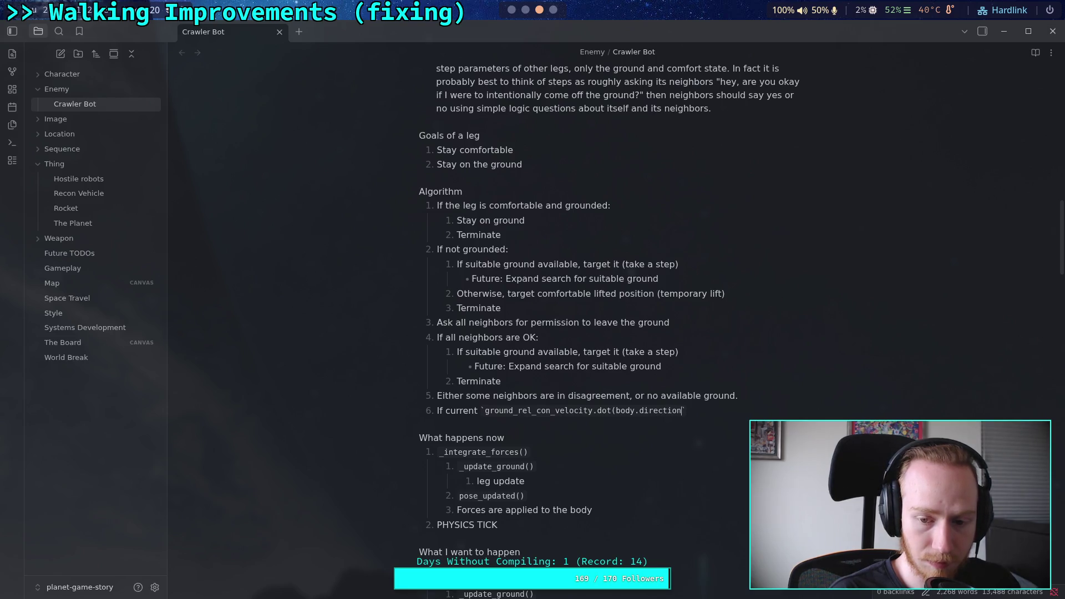
{"action": "type", "text": ")"}
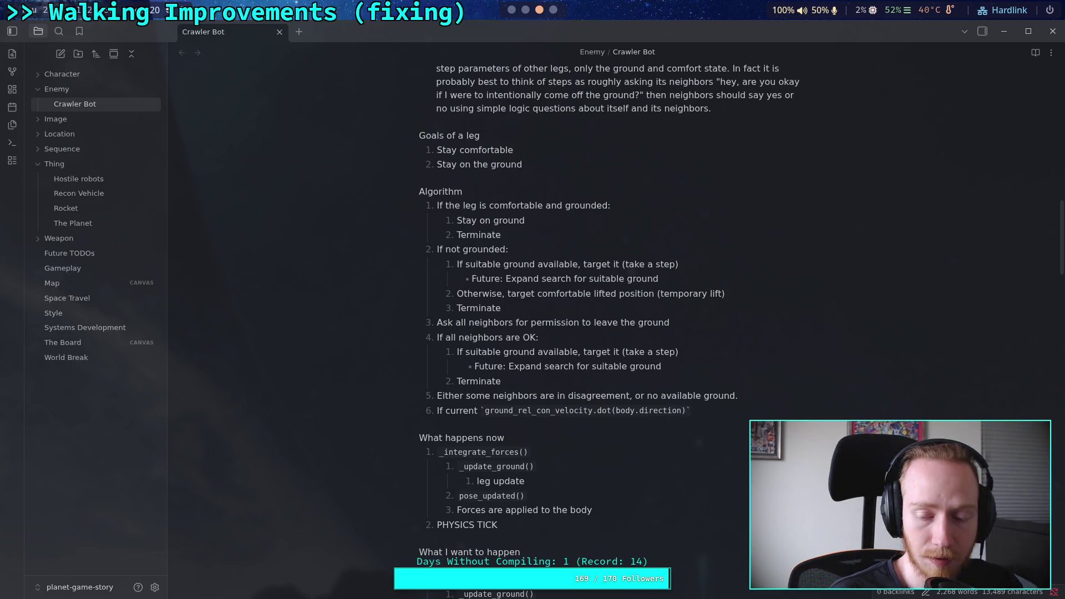
{"action": "key", "text": "BackSpace"}
{"action": "left_click", "coordinate": [644, 410]}
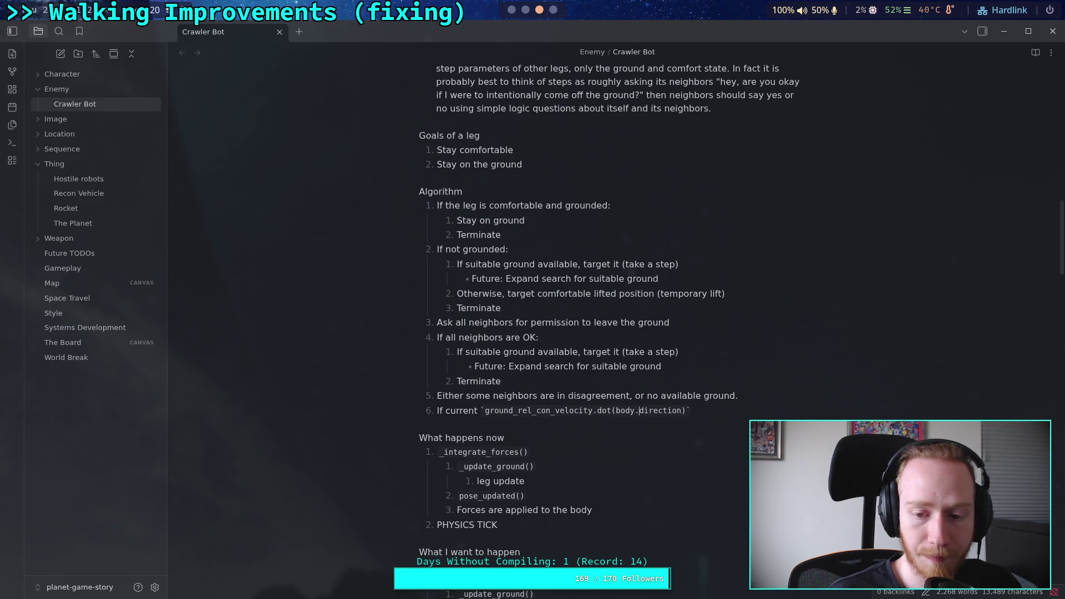
{"action": "type", "text": "ground_"}
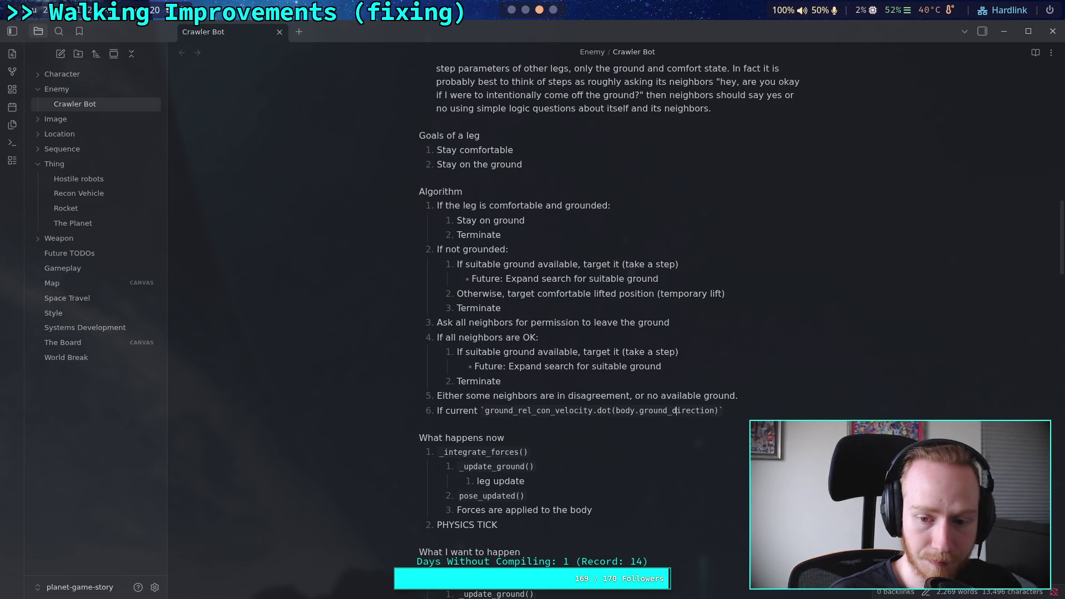
{"action": "left_click", "coordinate": [712, 410]}
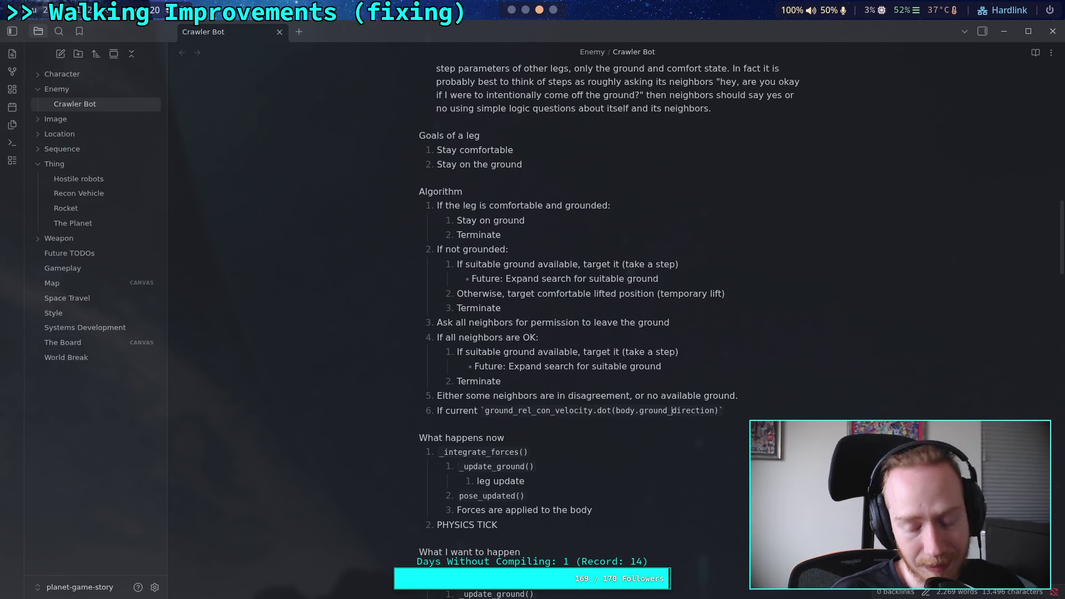
{"action": "key", "text": "BackSpace"}
{"action": "key", "text": "BackSpace"}
{"action": "key", "text": "BackSpace"}
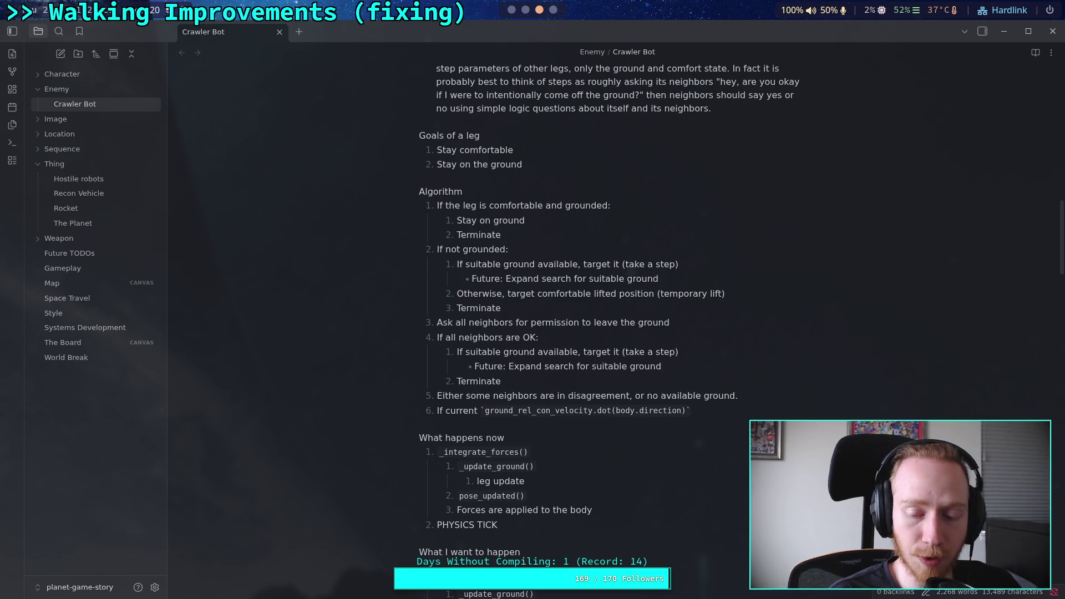
{"action": "type", "text": "ground_"}
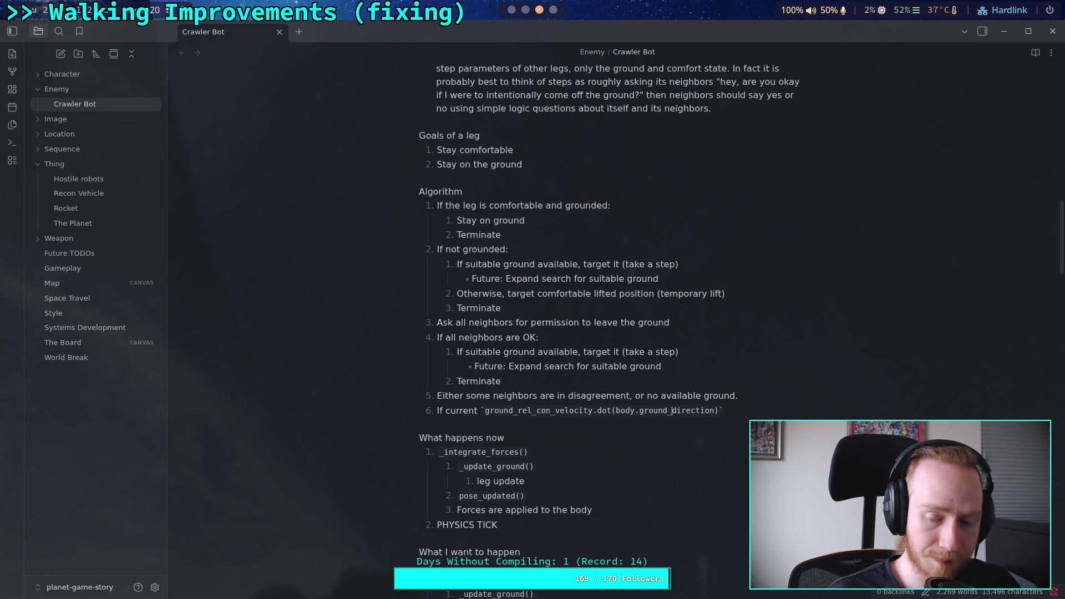
{"action": "left_click", "coordinate": [420, 425]}
{"action": "left_click", "coordinate": [719, 411]}
Step: Continue item 6 with 'is at least half the body's speed in `body.ground_direction.dot(body.ground_velocity)`'
{"action": "type", "text": "exceeds"}
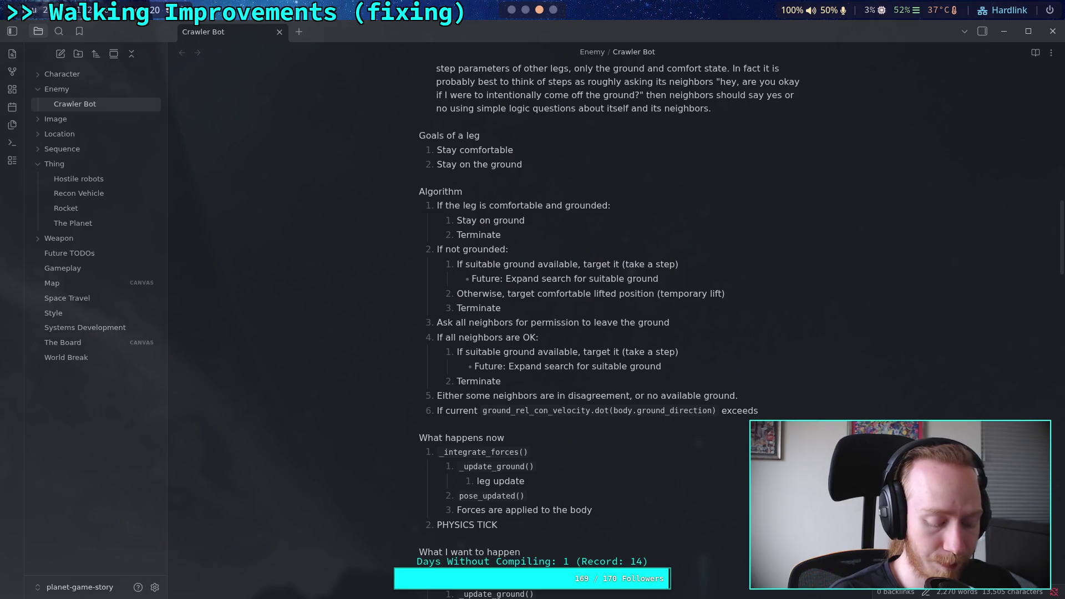
{"action": "key", "text": "BackSpace"}
{"action": "key", "text": "BackSpace"}
{"action": "key", "text": "BackSpace"}
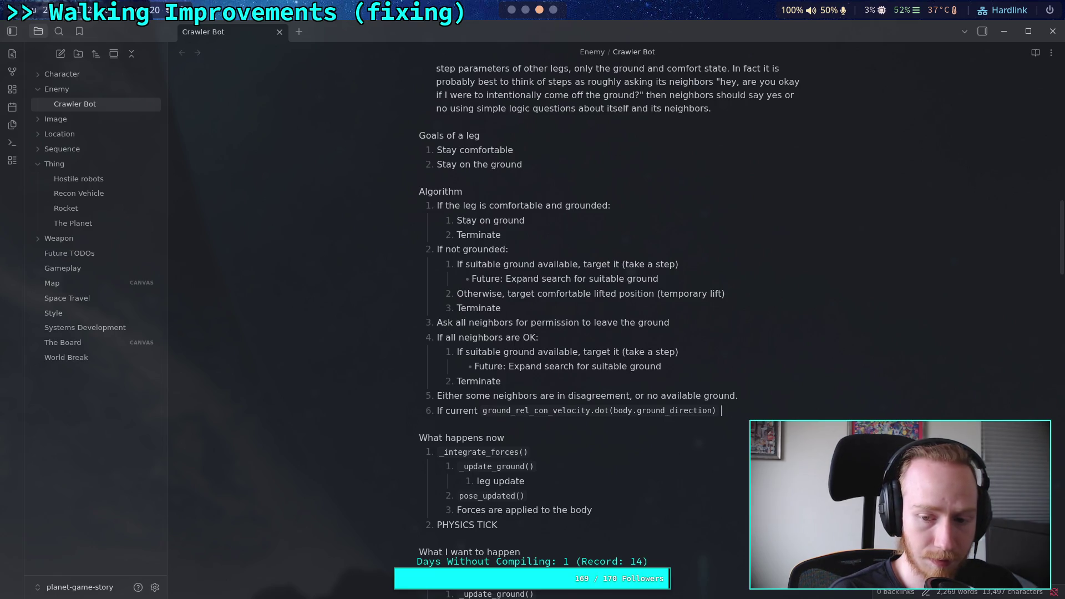
{"action": "type", "text": "is at least"}
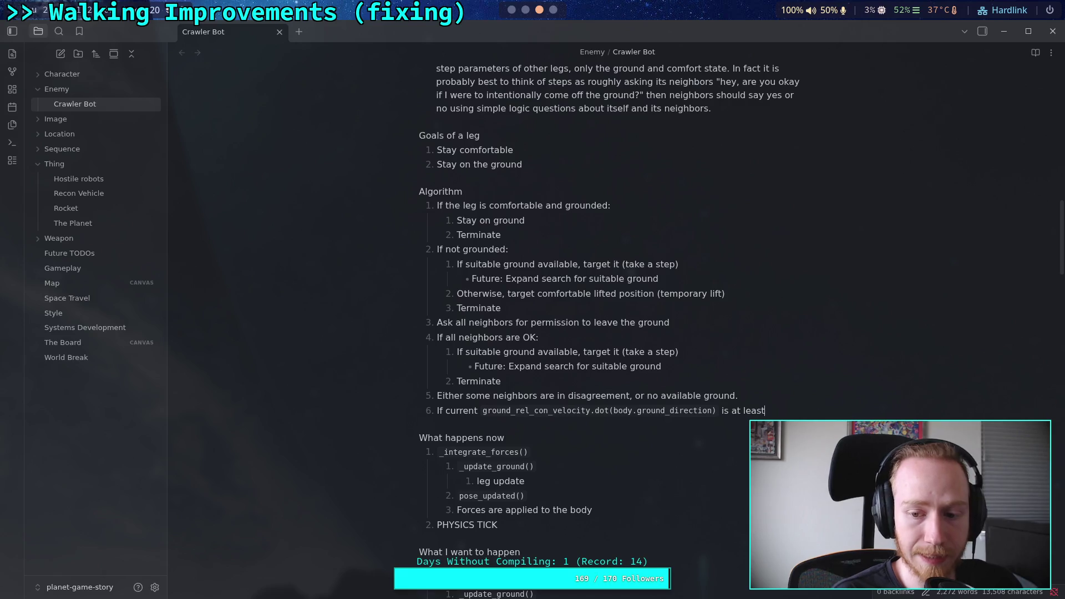
{"action": "type", "text": " half "}
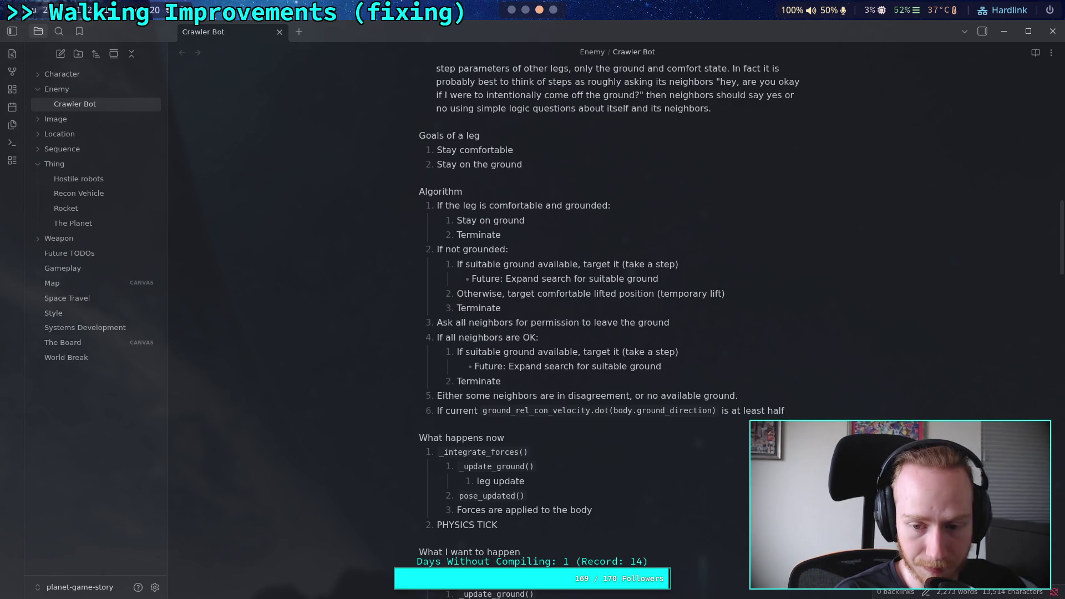
{"action": "type", "text": "the body's"}
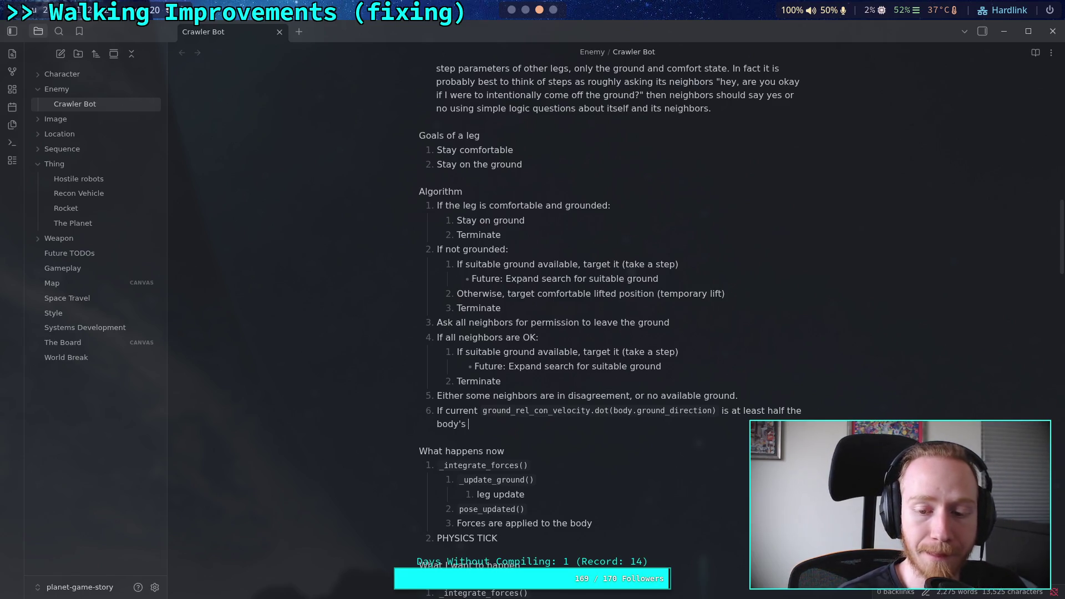
{"action": "type", "text": "spe"}
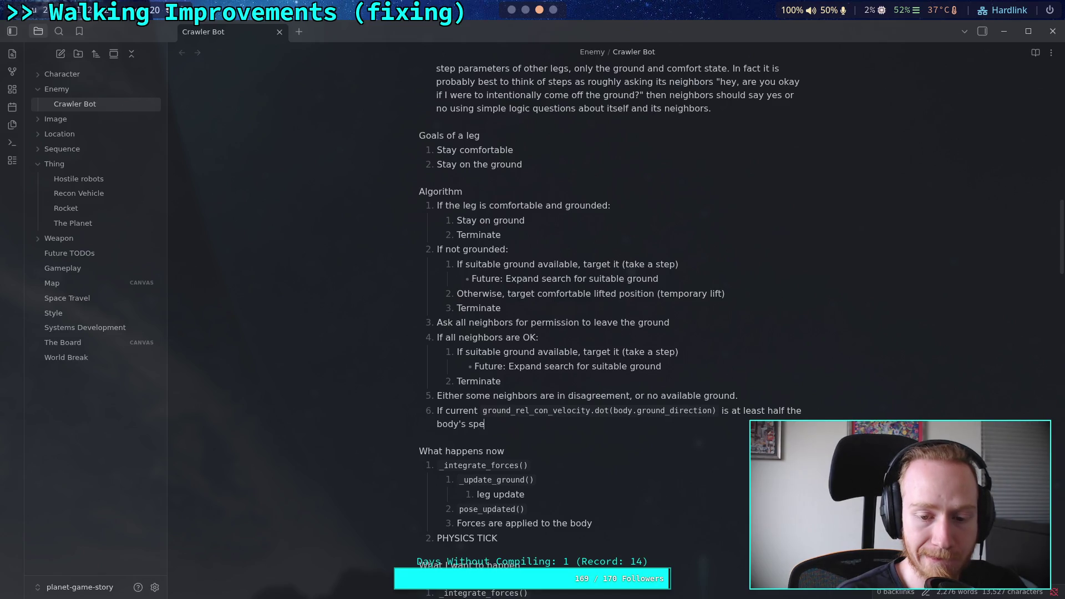
{"action": "type", "text": "ed in gro"}
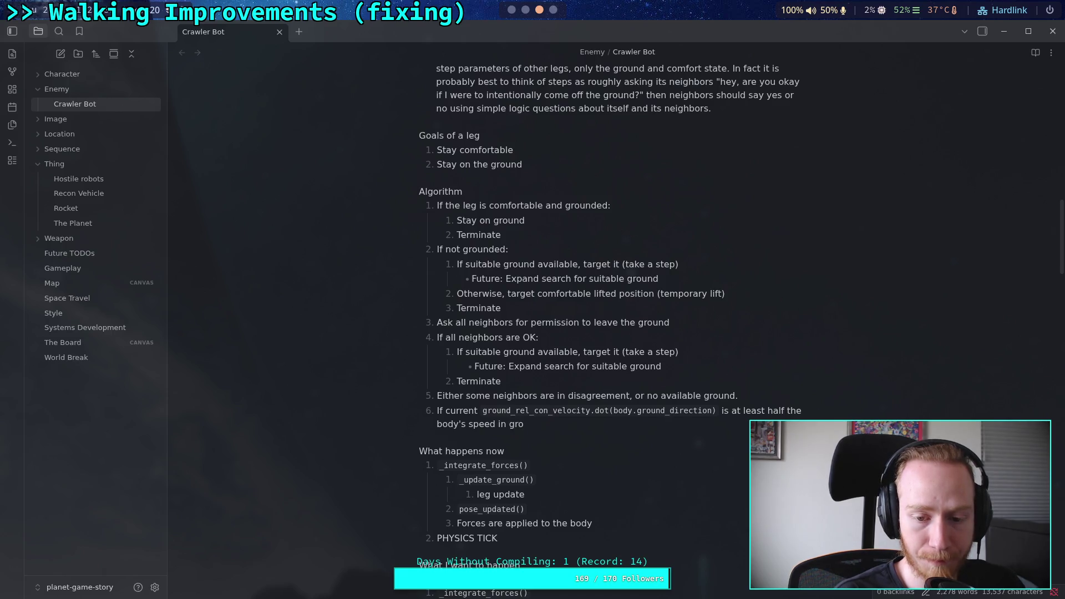
{"action": "type", "text": "nd v"}
{"action": "key", "text": "BackSpace"}
{"action": "key", "text": "BackSpace"}
{"action": "key", "text": "BackSpace"}
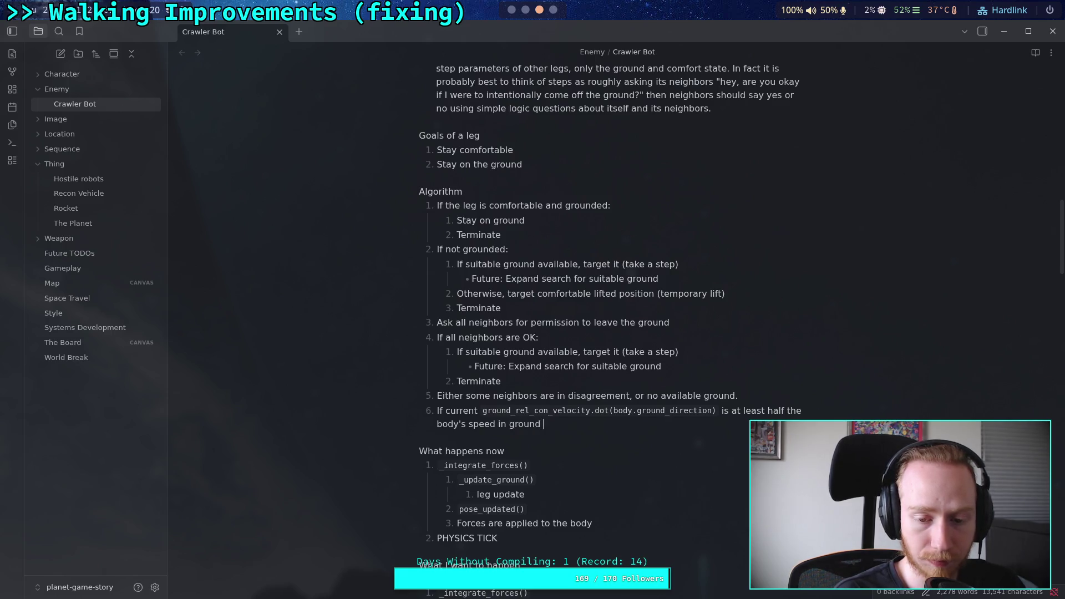
{"action": "key", "text": "BackSpace"}
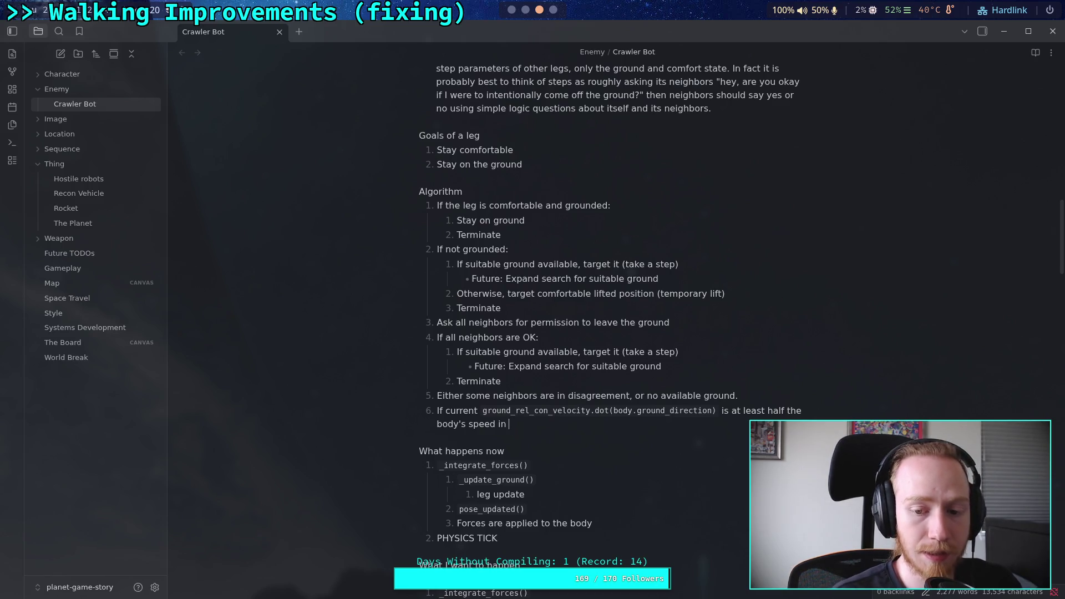
{"action": "type", "text": "`ground_"}
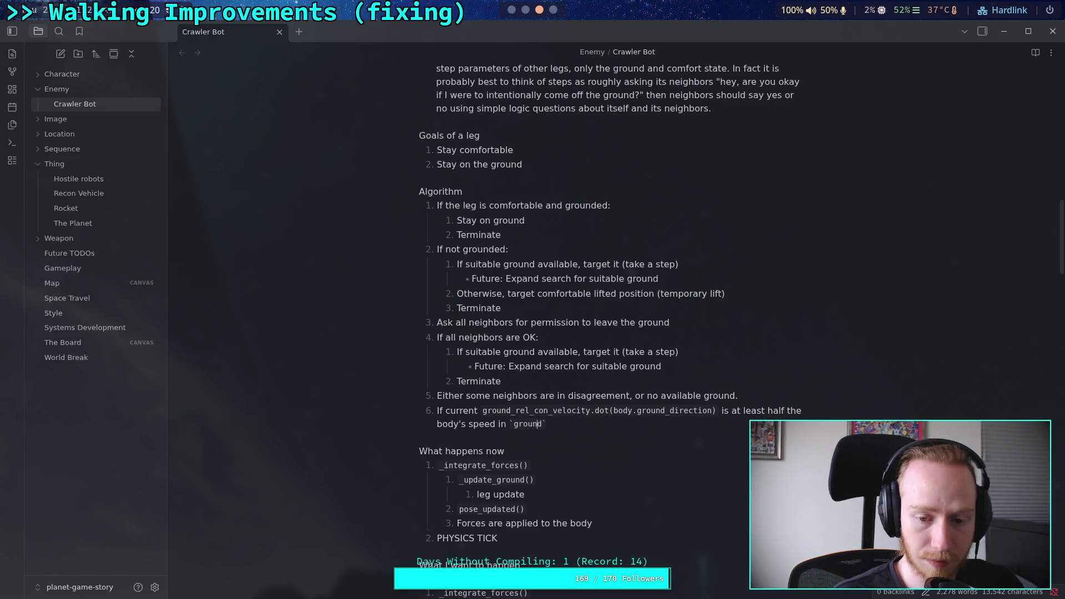
{"action": "type", "text": "."}
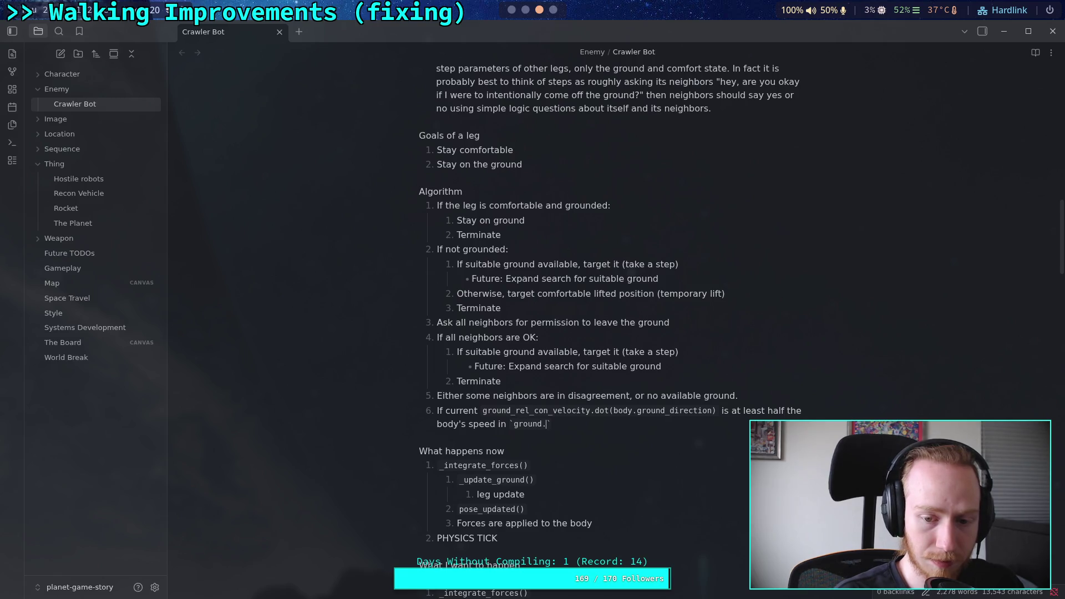
{"action": "key", "text": "BackSpace"}
{"action": "key", "text": "BackSpace"}
{"action": "key", "text": "BackSpace"}
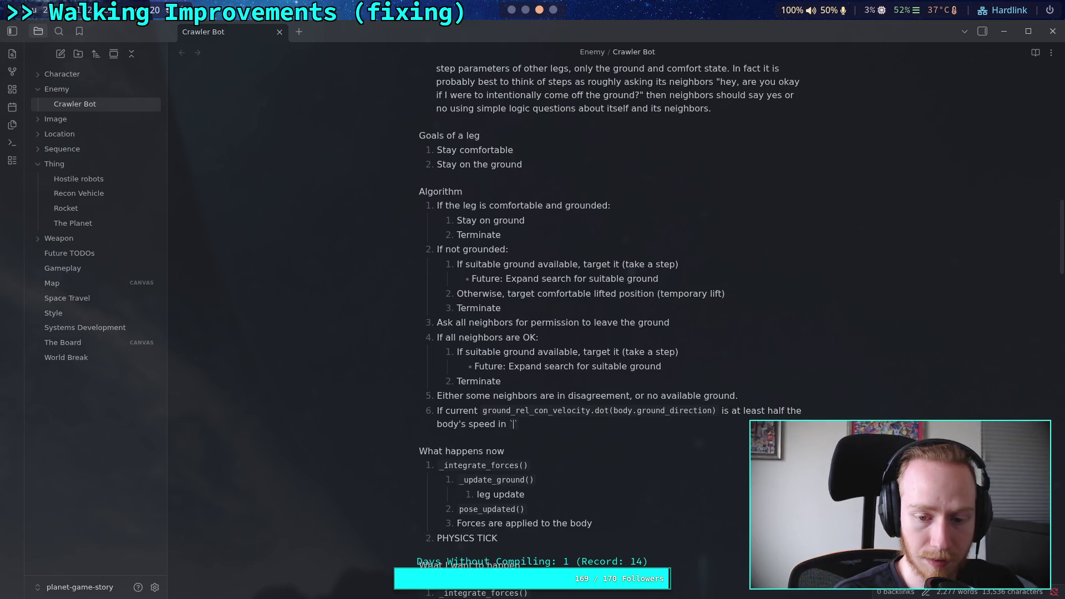
{"action": "type", "text": "body.ground"}
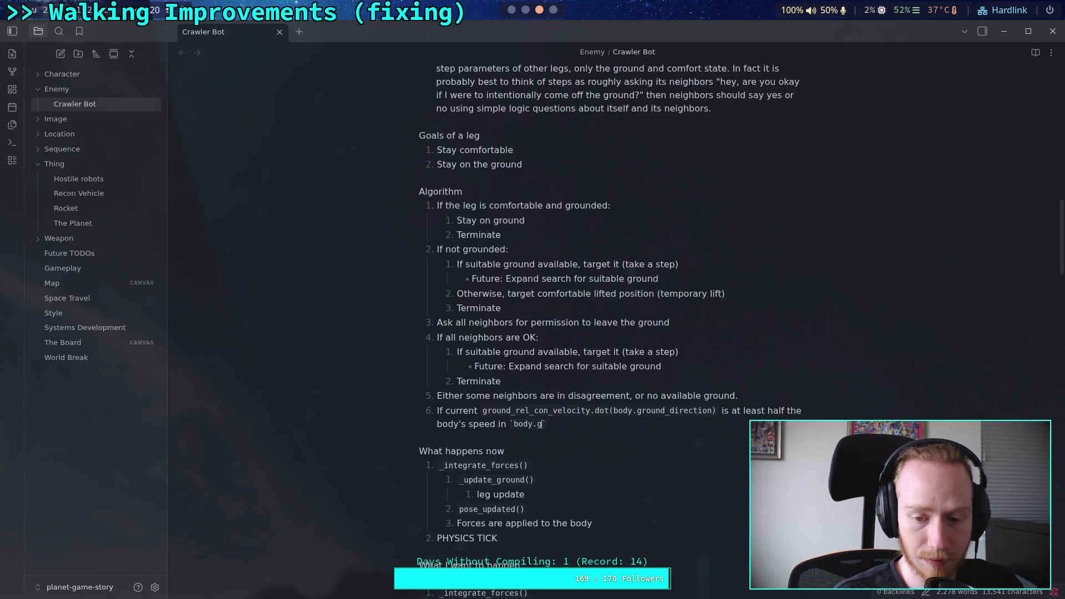
{"action": "type", "text": "_direction."}
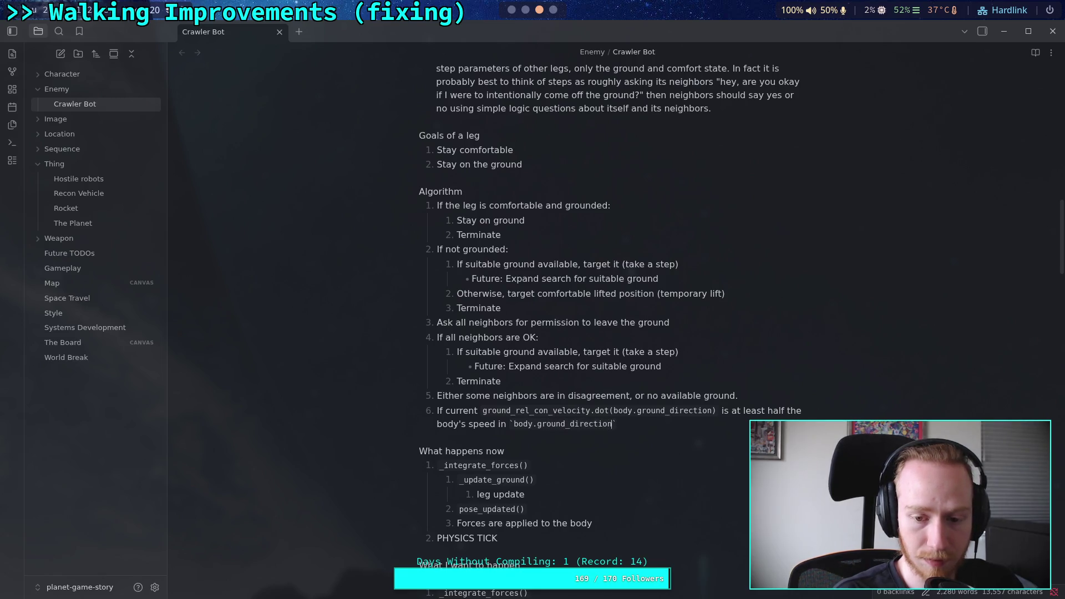
{"action": "type", "text": "dot("}
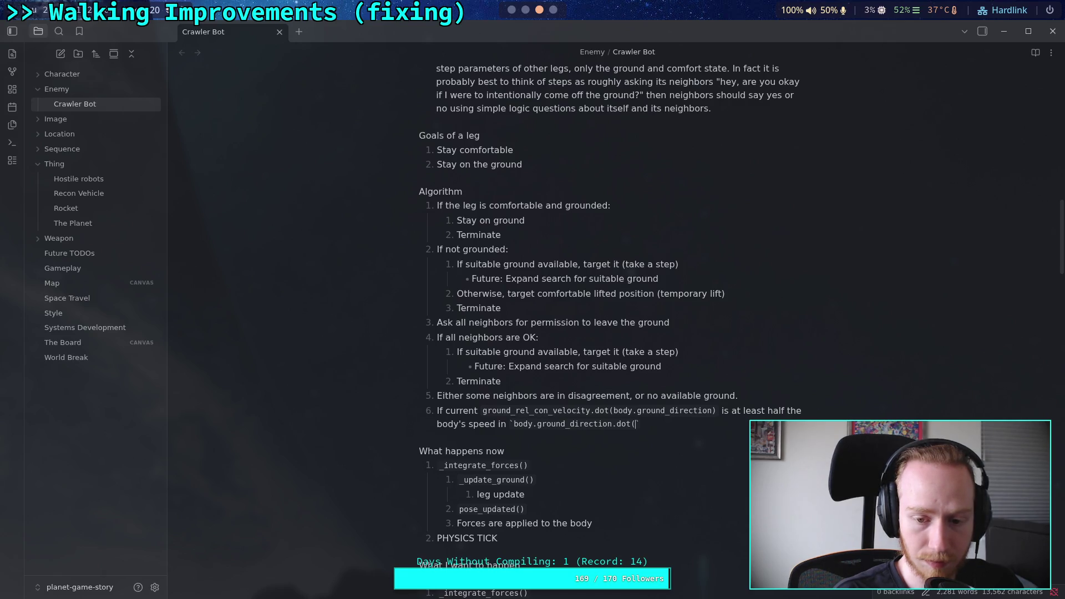
{"action": "type", "text": "body"}
{"action": "type", "text": ".spee"}
{"action": "key", "text": "BackSpace"}
{"action": "key", "text": "BackSpace"}
{"action": "key", "text": "BackSpace"}
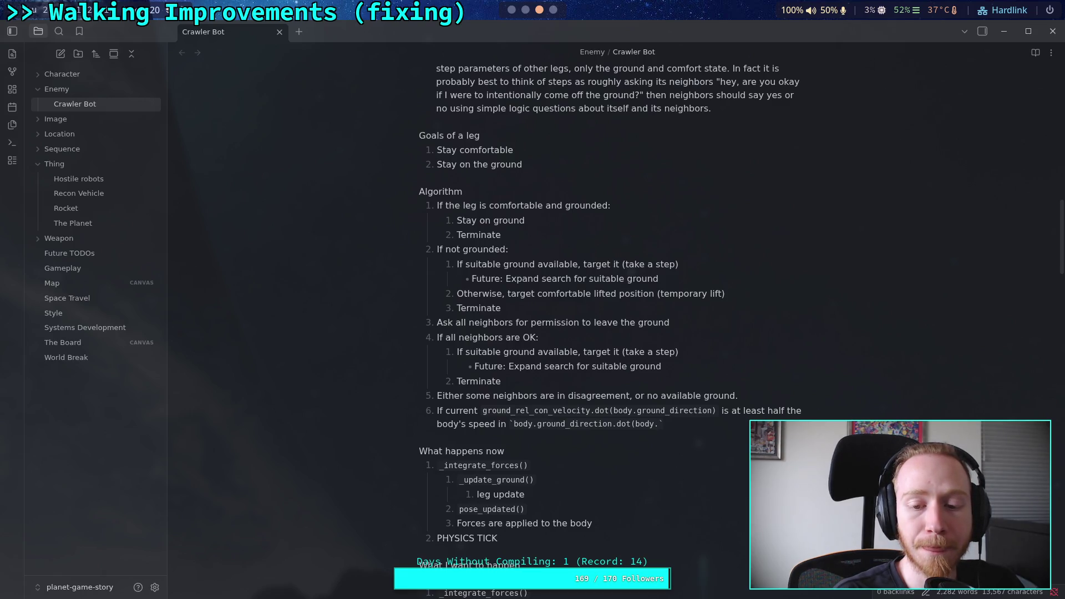
{"action": "type", "text": "ground_vel"}
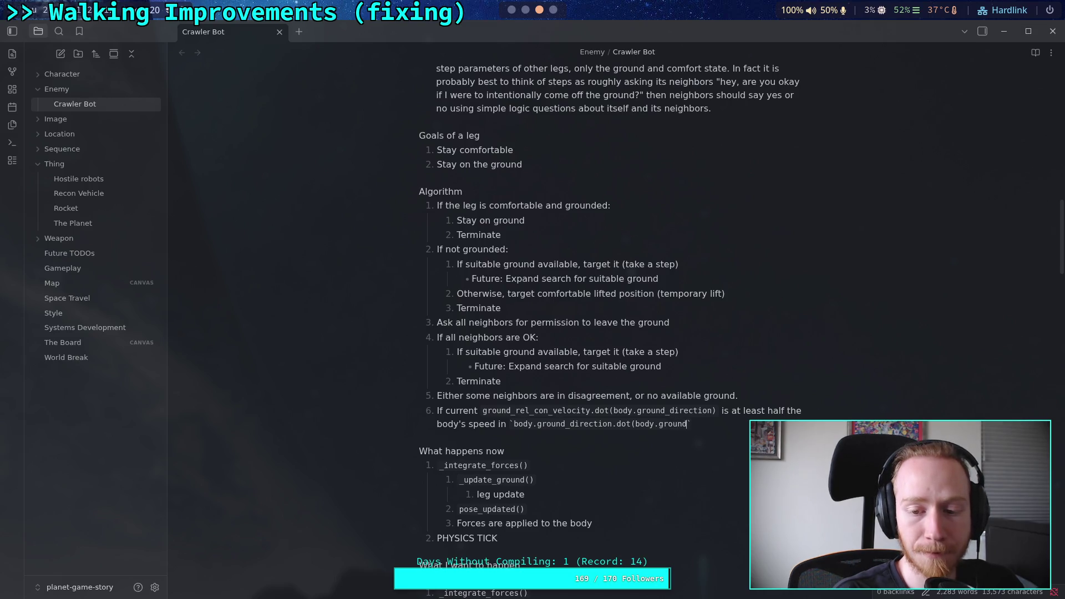
{"action": "type", "text": "ocity)"}
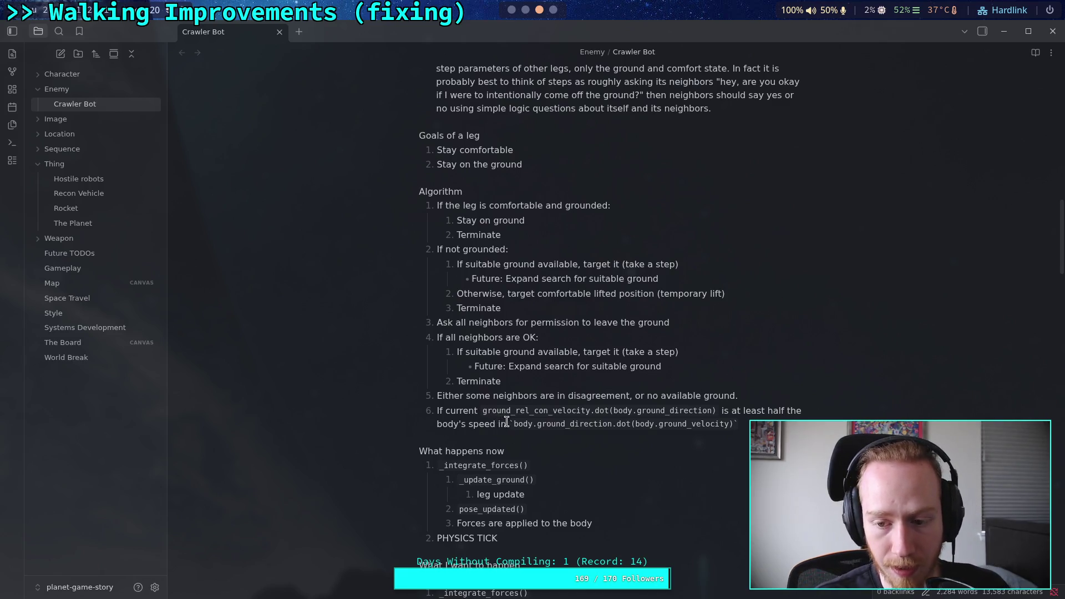
{"action": "left_click_drag", "start_coordinate": [506, 423], "coordinate": [689, 416]}
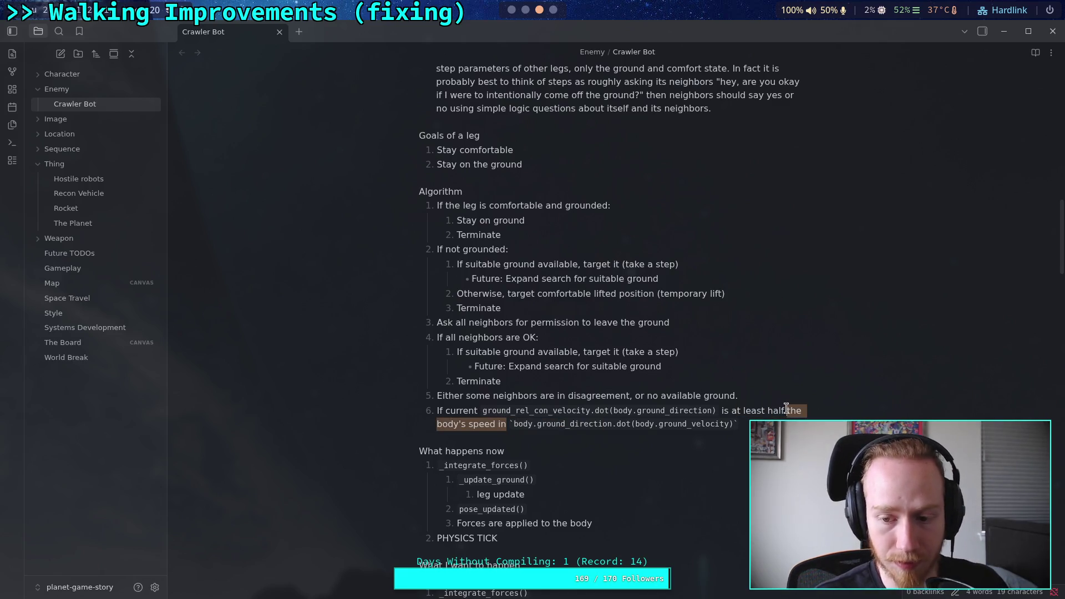
Step: Change item 6 to 'at least half of' and end it with ', increment a drag_… by the current delta time.'
{"action": "type", "text": "oy"}
{"action": "key", "text": "BackSpace"}
{"action": "type", "text": "fg"}
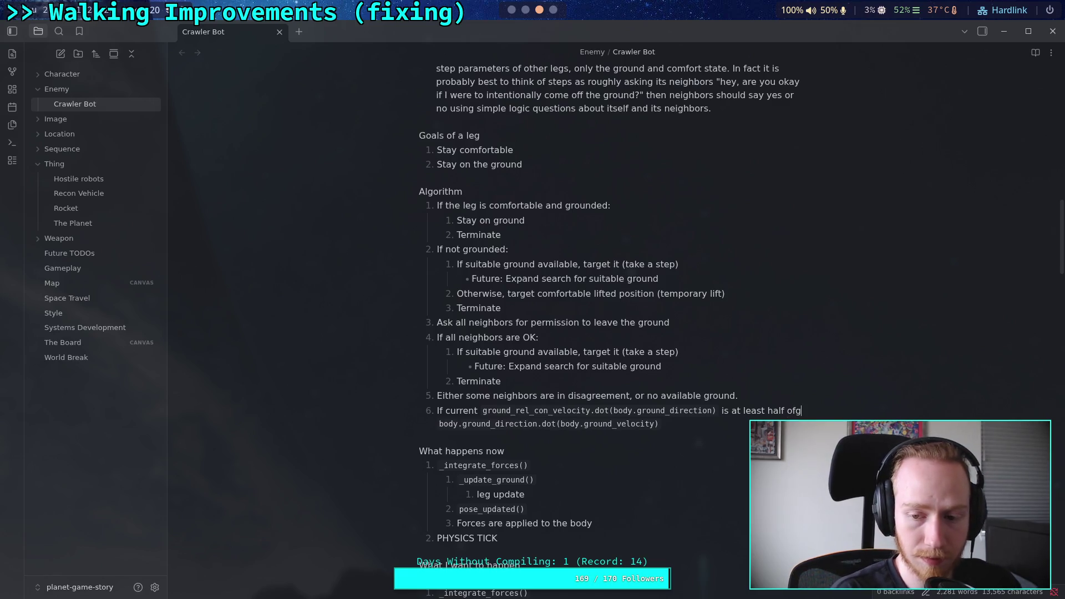
{"action": "key", "text": "Down"}
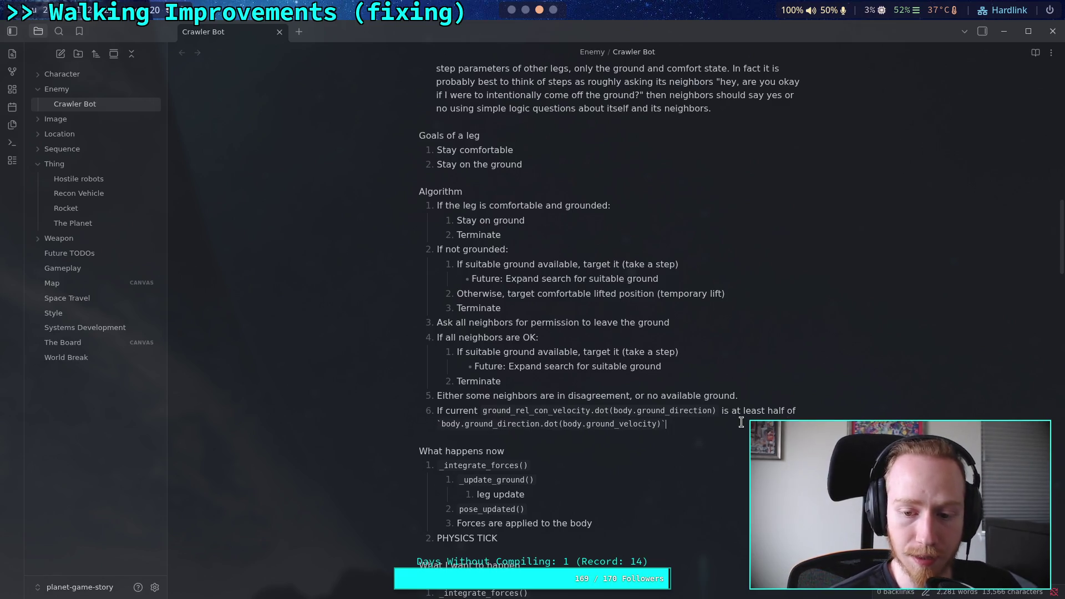
{"action": "type", "text": ", "}
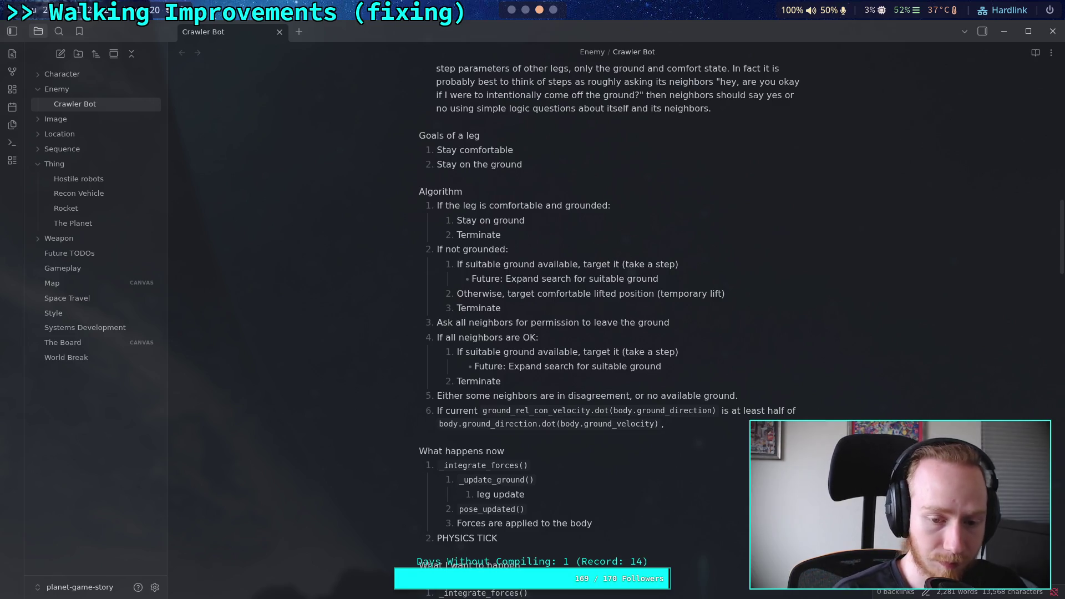
{"action": "type", "text": "increment"}
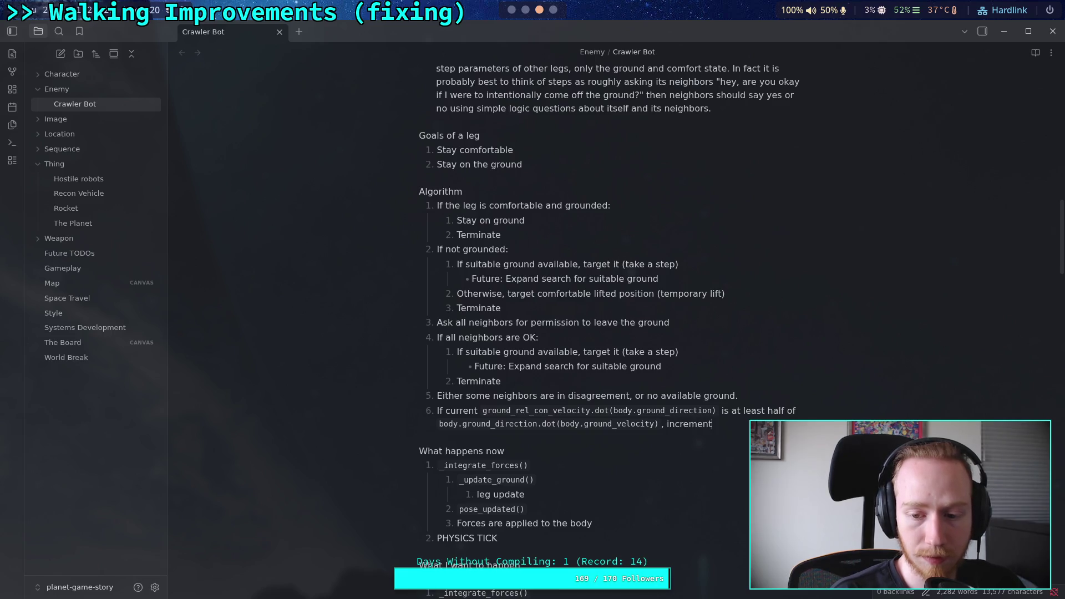
{"action": "type", "text": " a "}
{"action": "type", "text": "drag_"}
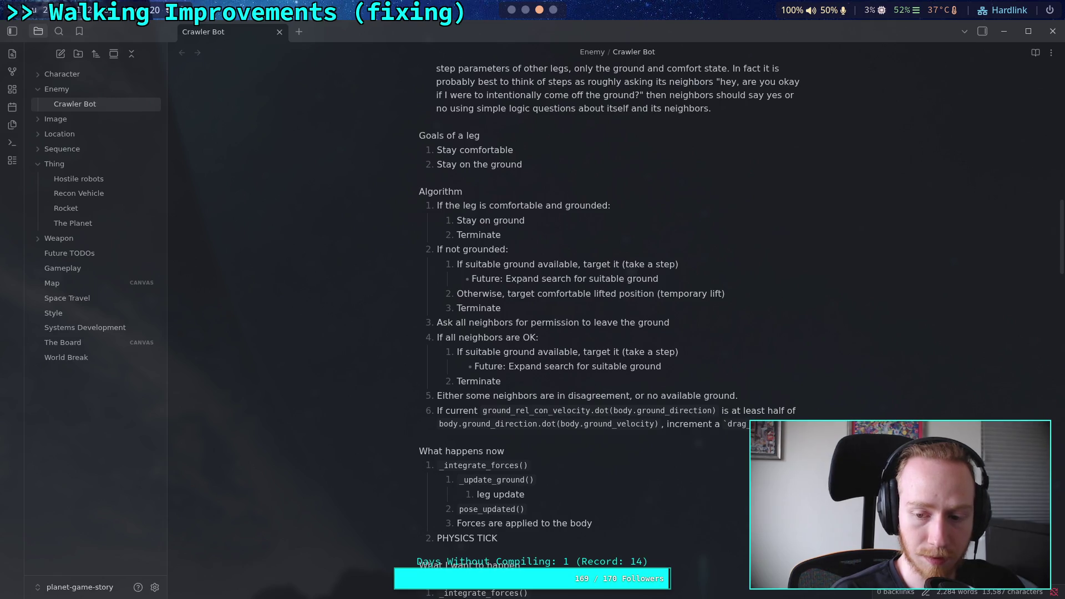
{"action": "type", "text": "`"}
{"action": "type", "text": " a"}
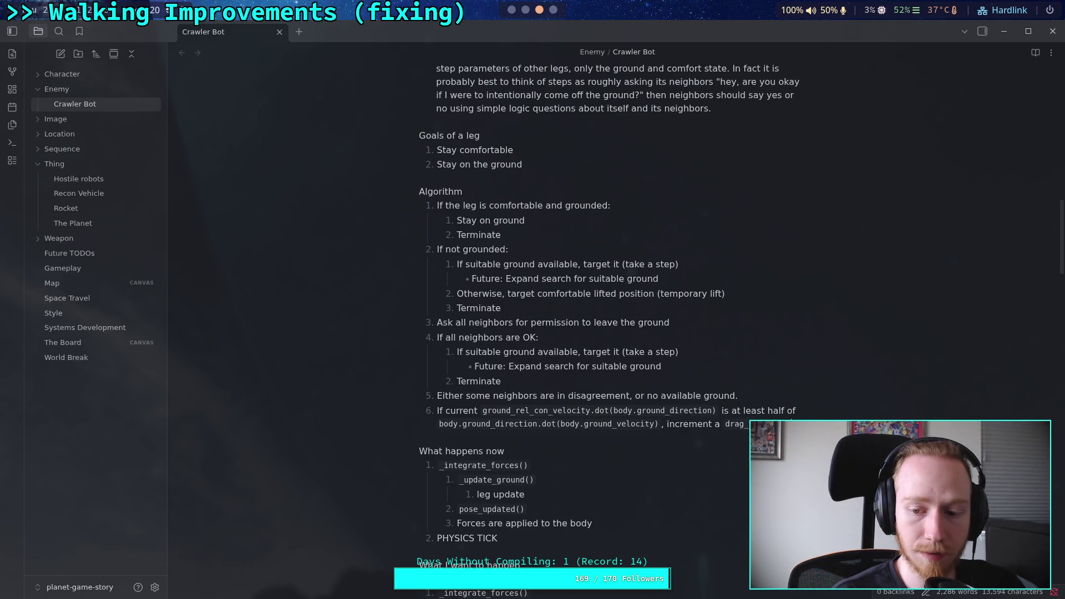
{"action": "type", "text": "by the currnt"}
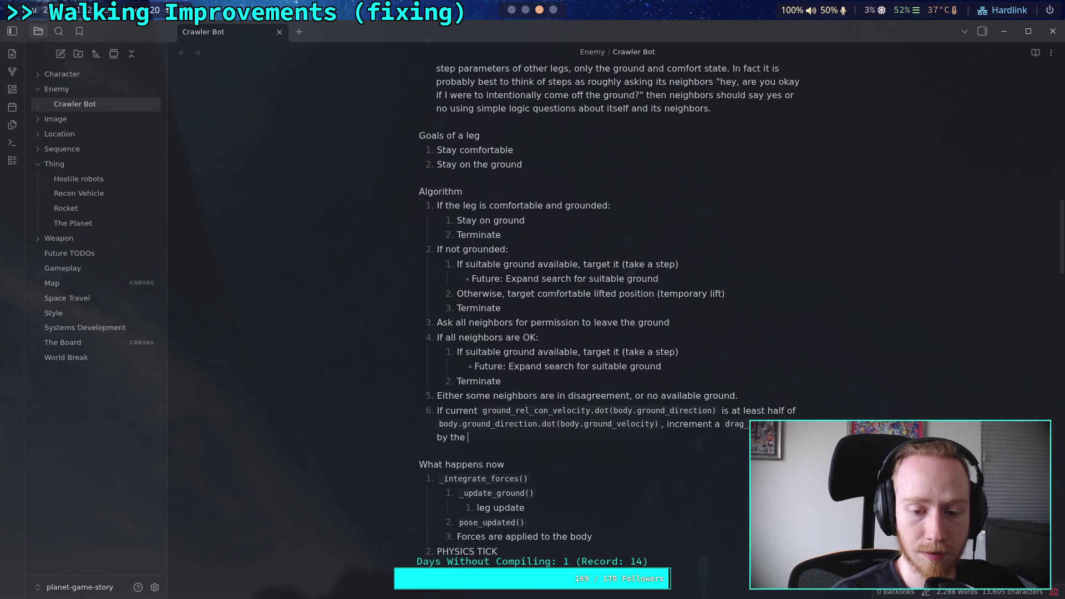
{"action": "key", "text": "BackSpace"}
{"action": "key", "text": "BackSpace"}
{"action": "type", "text": "ent "}
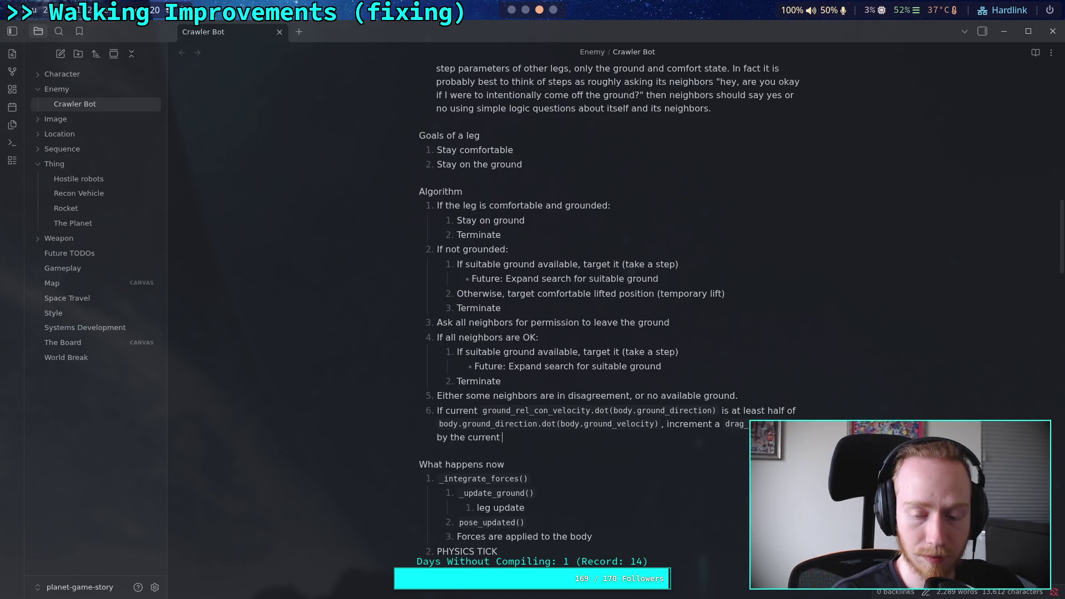
{"action": "type", "text": "delta time"}
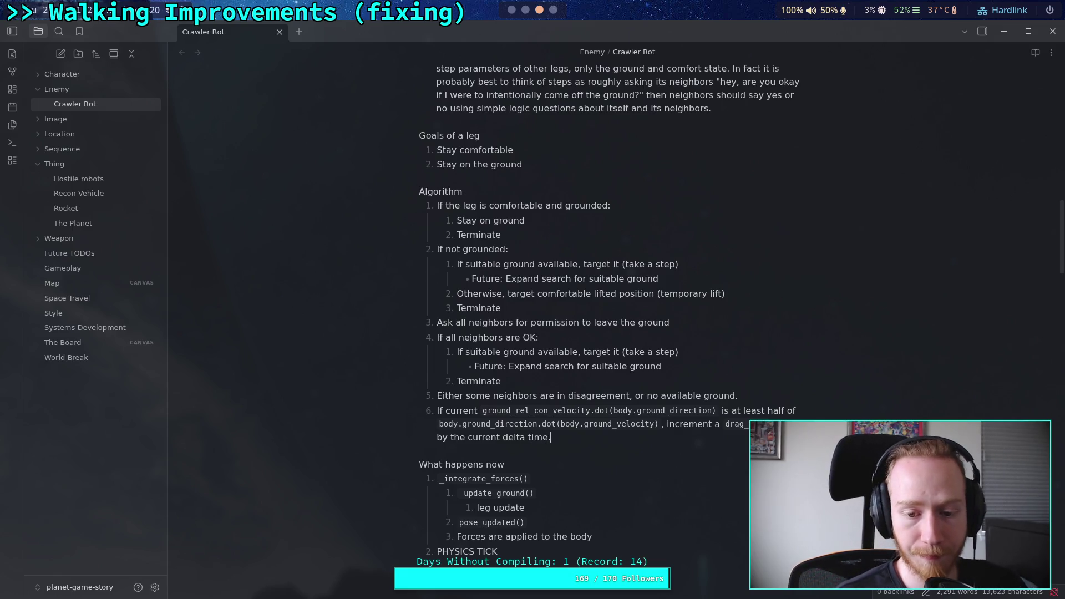
{"action": "type", "text": "."}
{"action": "key", "text": "Return"}
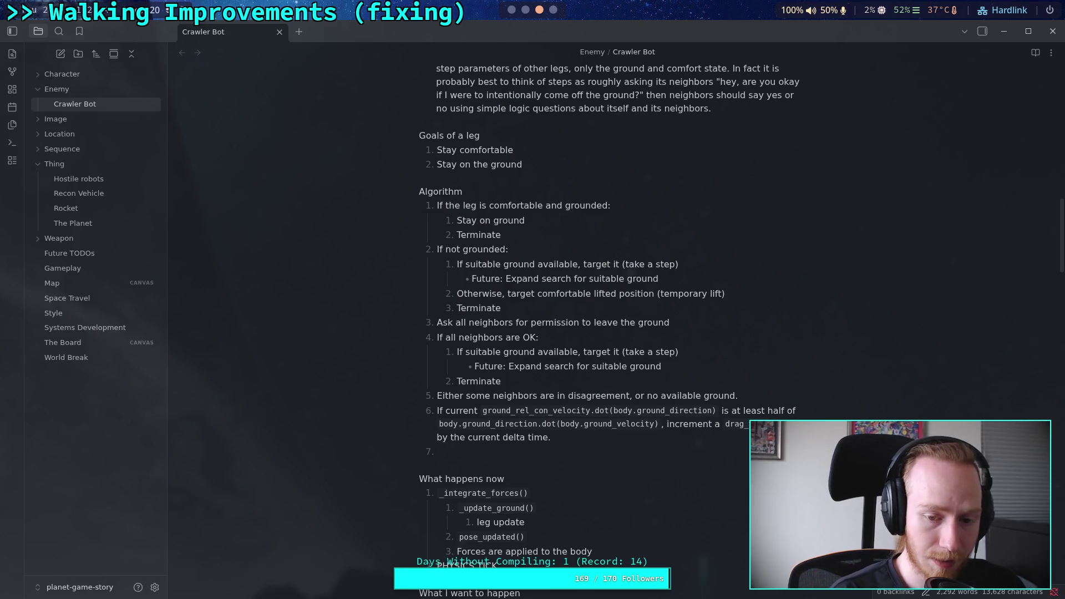
Step: Write item 7 as 'Otherwise, decrement by `0.5 * delta_time`'
{"action": "type", "text": "If"}
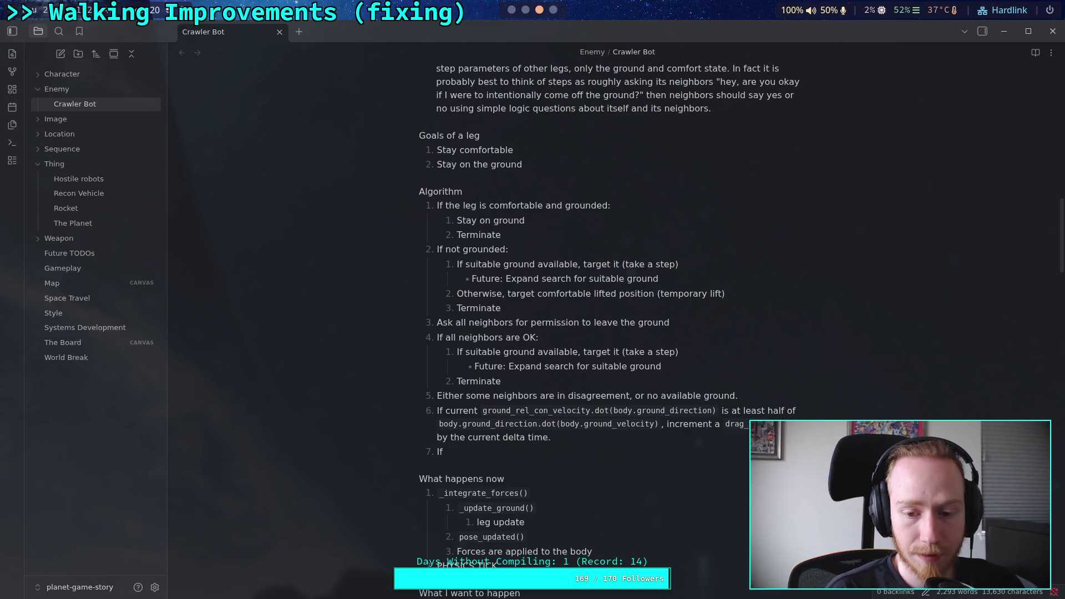
{"action": "key", "text": "BackSpace"}
{"action": "key", "text": "BackSpace"}
{"action": "type", "text": "Otherwise, decrement by half"}
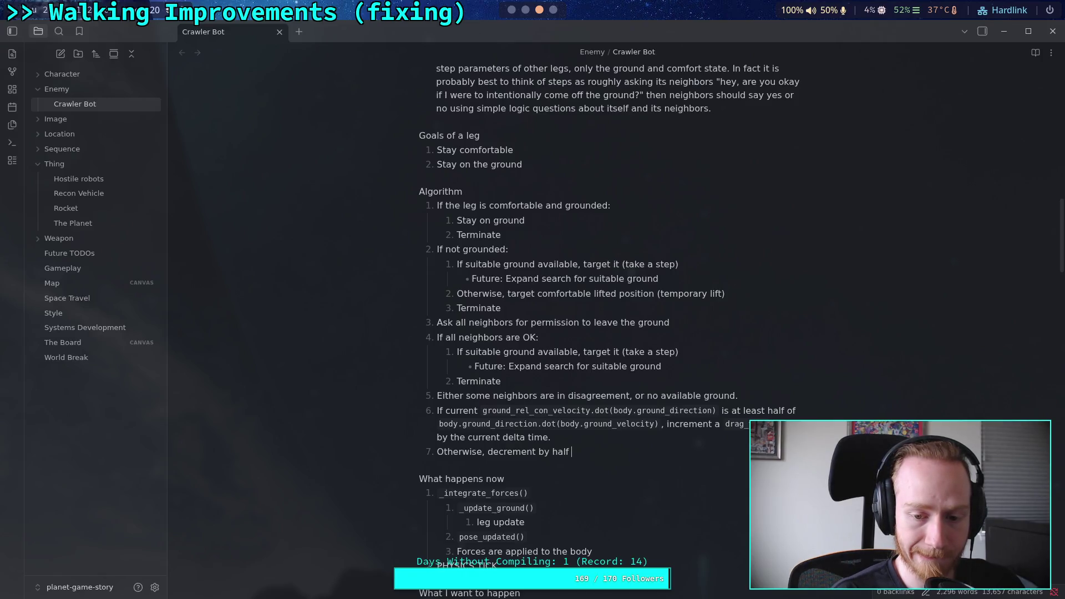
{"action": "key", "text": "BackSpace"}
{"action": "key", "text": "BackSpace"}
{"action": "key", "text": "BackSpace"}
{"action": "type", "text": "`0.5 "}
{"action": "type", "text": "* del"}
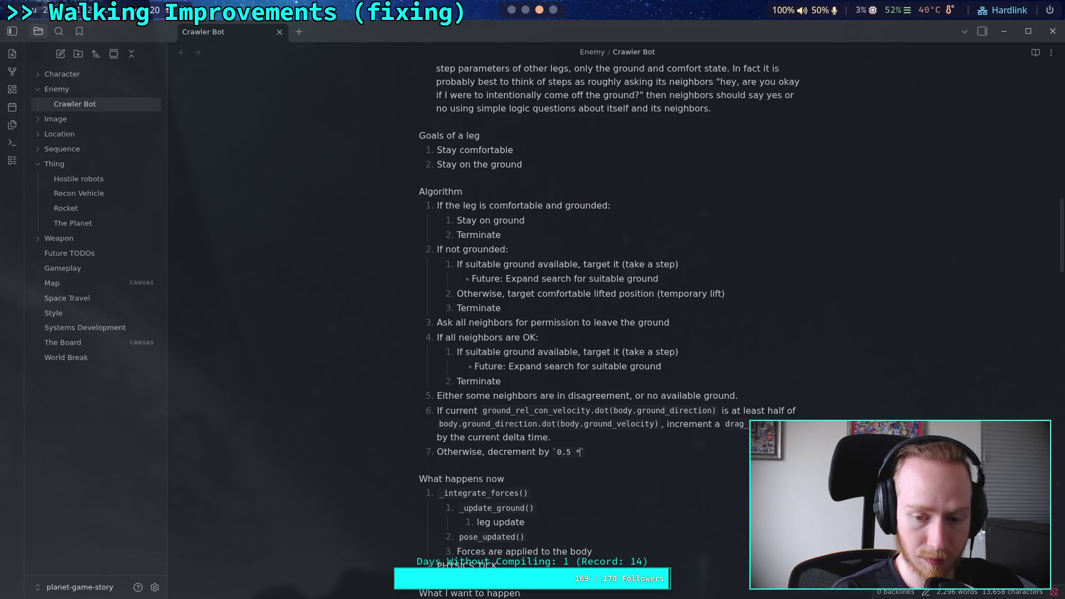
{"action": "type", "text": "ta_time"}
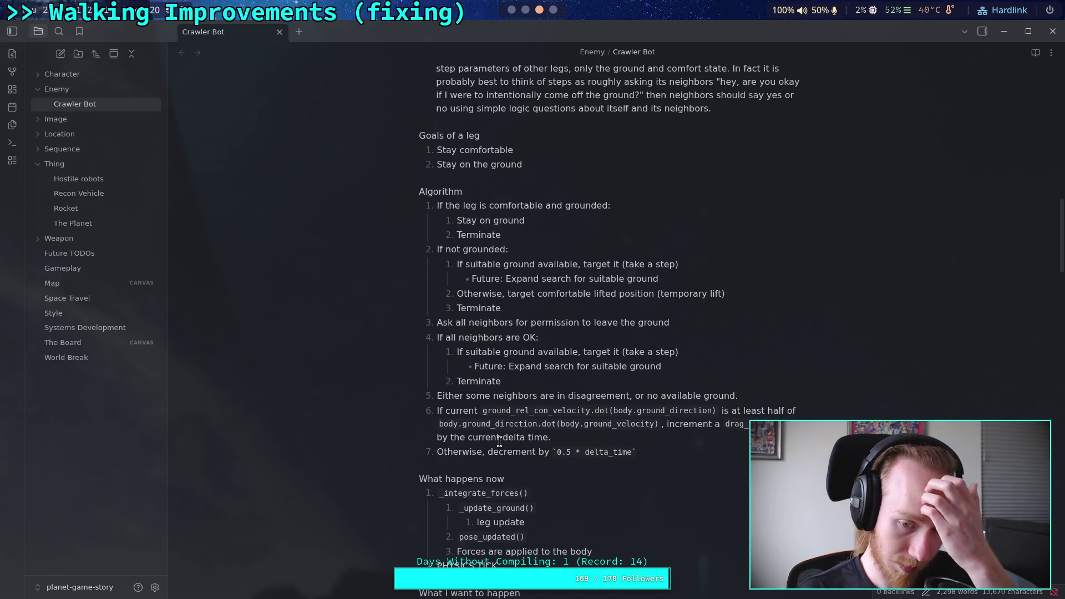
Step: Replace 'the current delta time' in item 6 and 'delta_time' in item 7 with `cached_step`
{"action": "left_click_drag", "start_coordinate": [451, 439], "coordinate": [550, 440]}
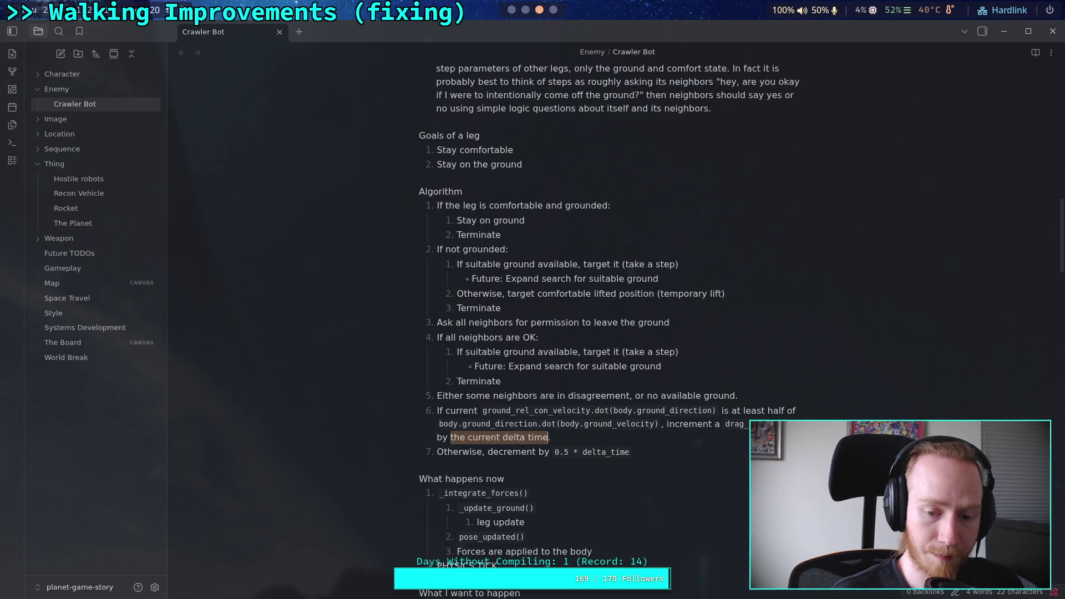
{"action": "key", "text": "BackSpace"}
{"action": "type", "text": "`"}
{"action": "type", "text": "cached_step`."}
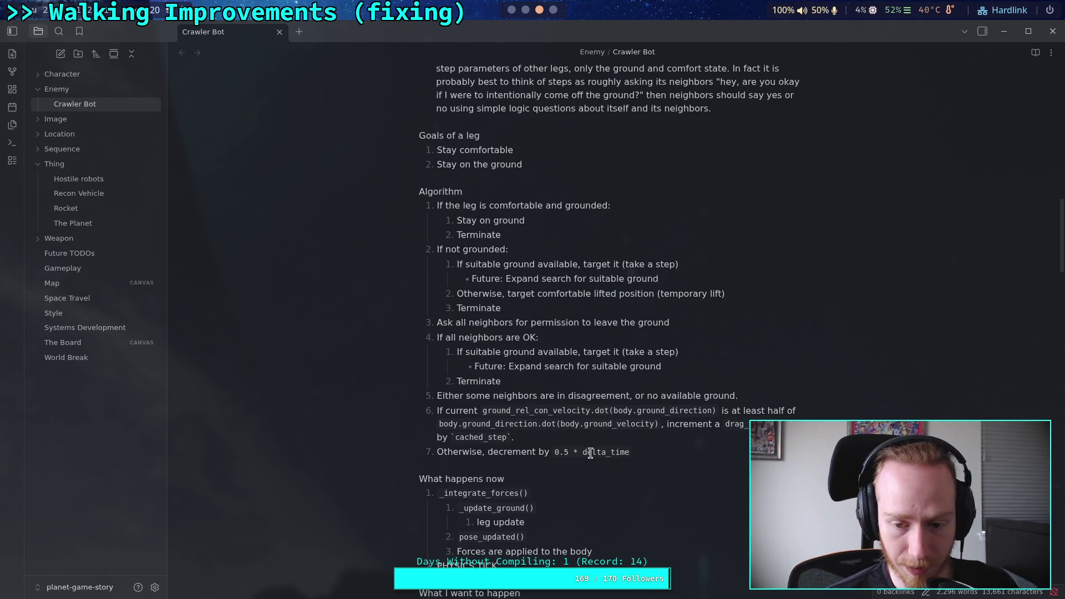
{"action": "double_click", "coordinate": [586, 453]}
{"action": "left_click", "coordinate": [586, 453]}
{"action": "double_click", "coordinate": [586, 452]}
{"action": "type", "text": "cached_step`"}
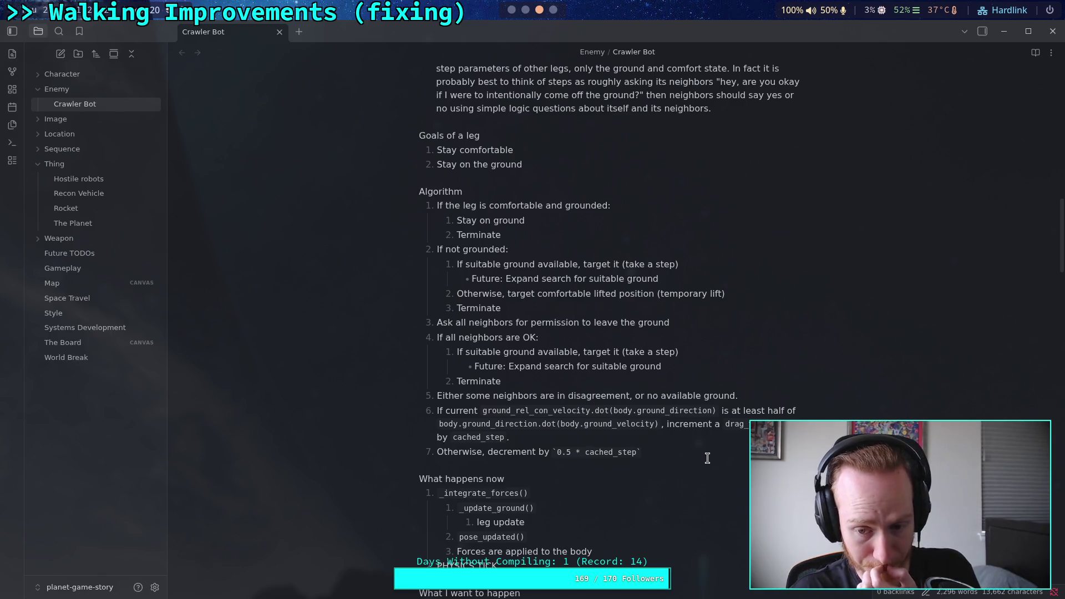
{"action": "type", "text": "."}
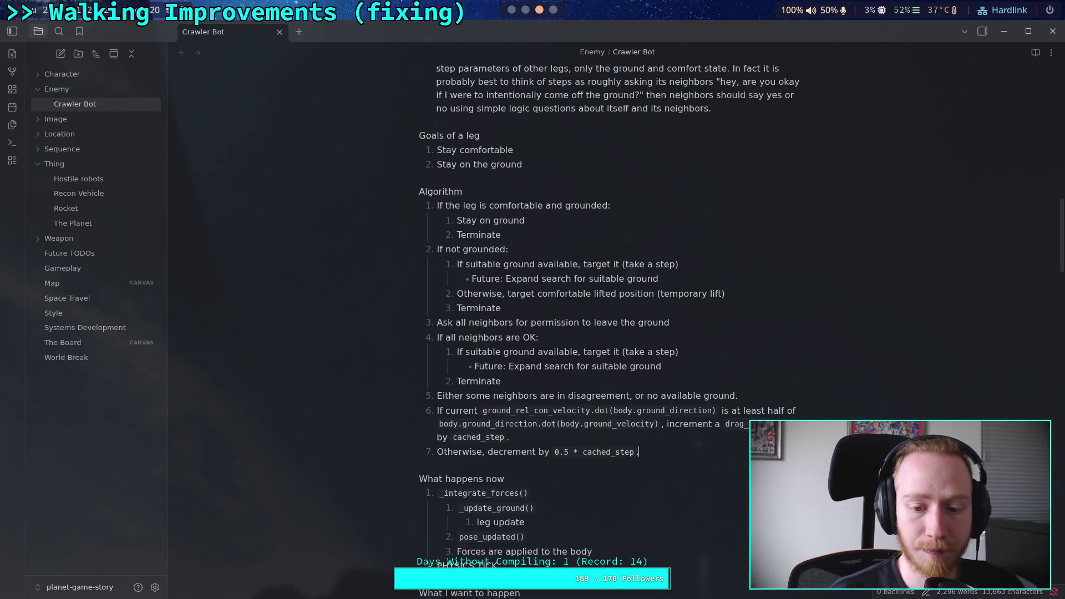
Step: Add item 8 below item 7 and begin typing Terminate
{"action": "key", "text": "Return"}
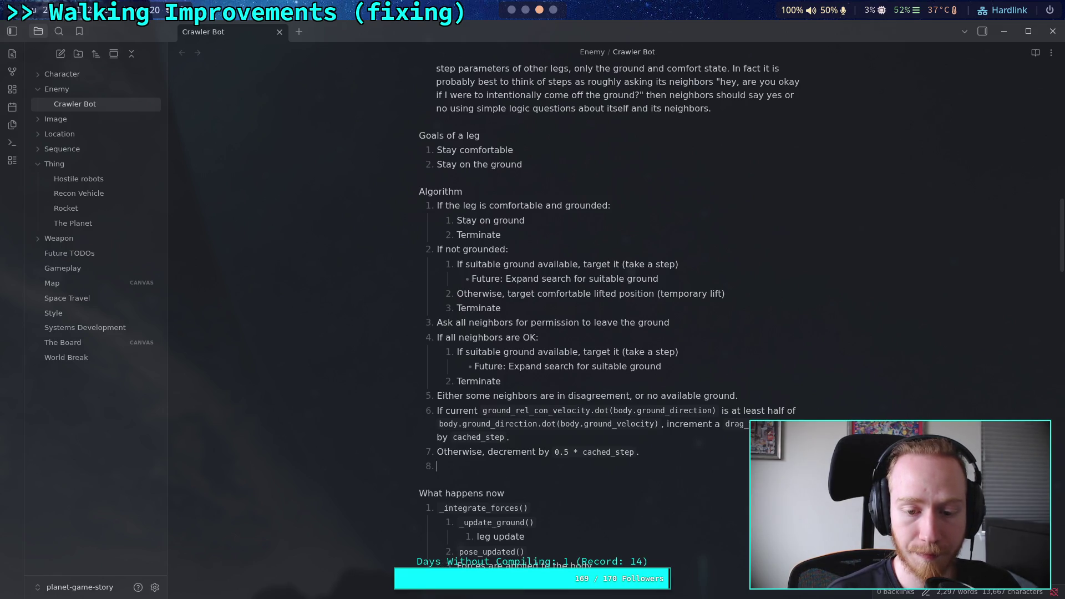
{"action": "key", "text": "BackSpace"}
{"action": "key", "text": "BackSpace"}
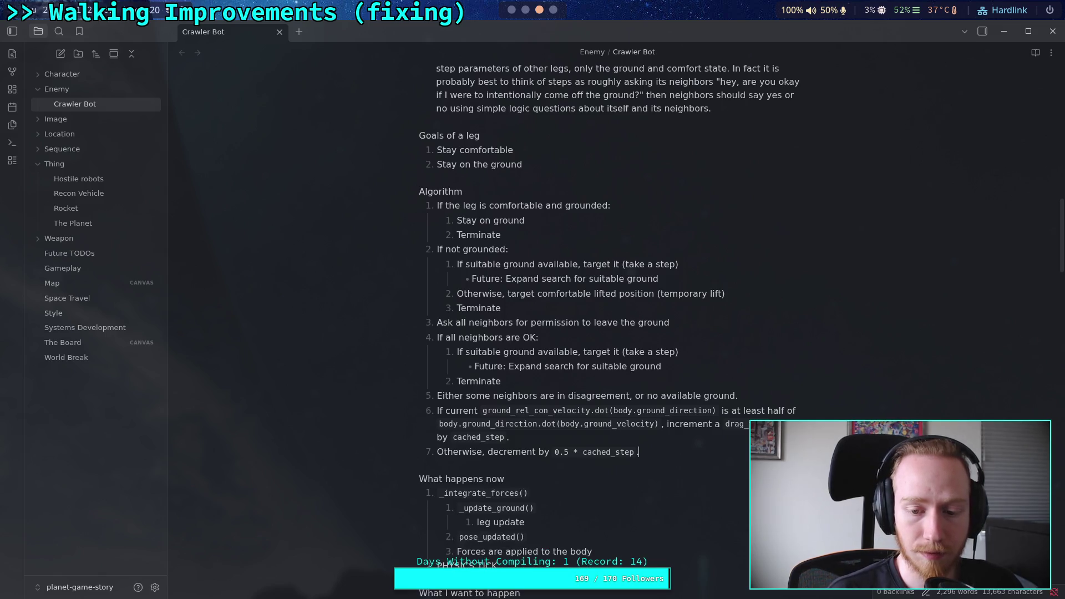
{"action": "key", "text": "Return"}
{"action": "type", "text": "T"}
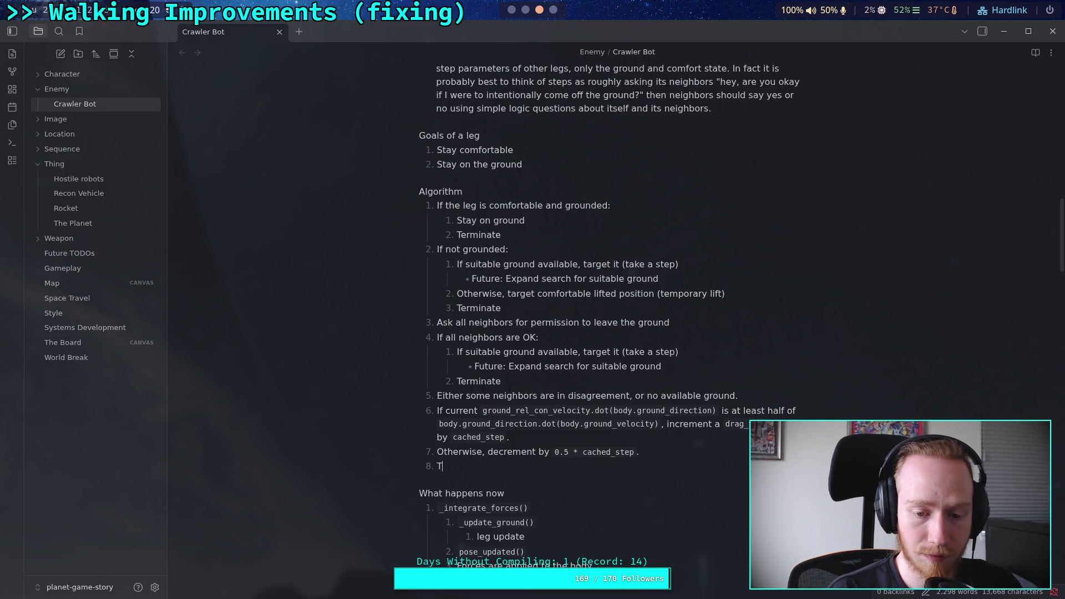
{"action": "type", "text": "urminate"}
Step: Nest a first sub-step under item 6: '`drag_time` exceeds a configured value'
{"action": "left_click", "coordinate": [483, 438]}
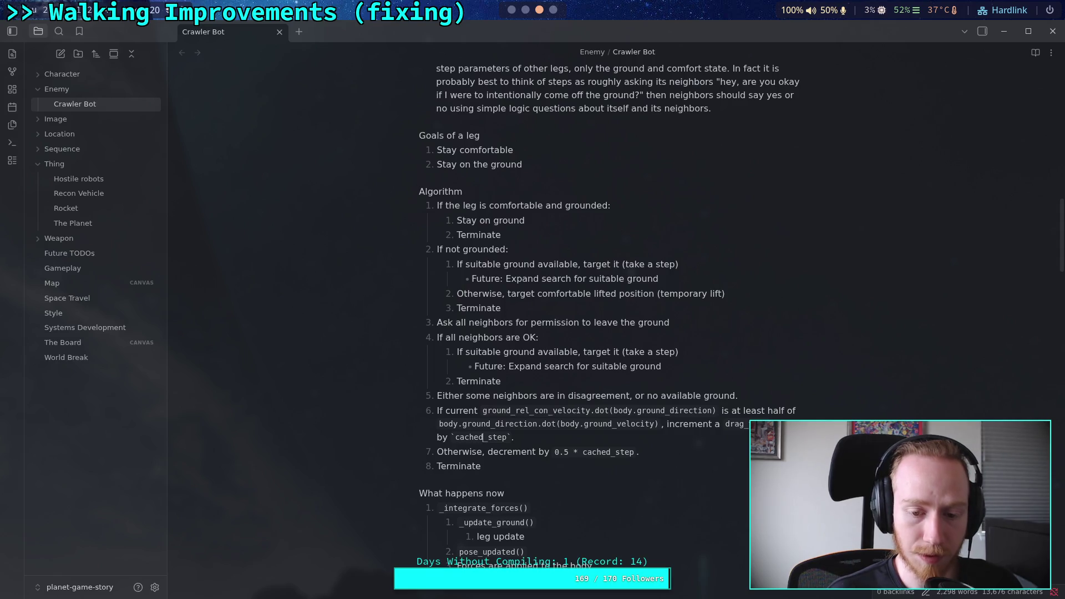
{"action": "left_click", "coordinate": [651, 435]}
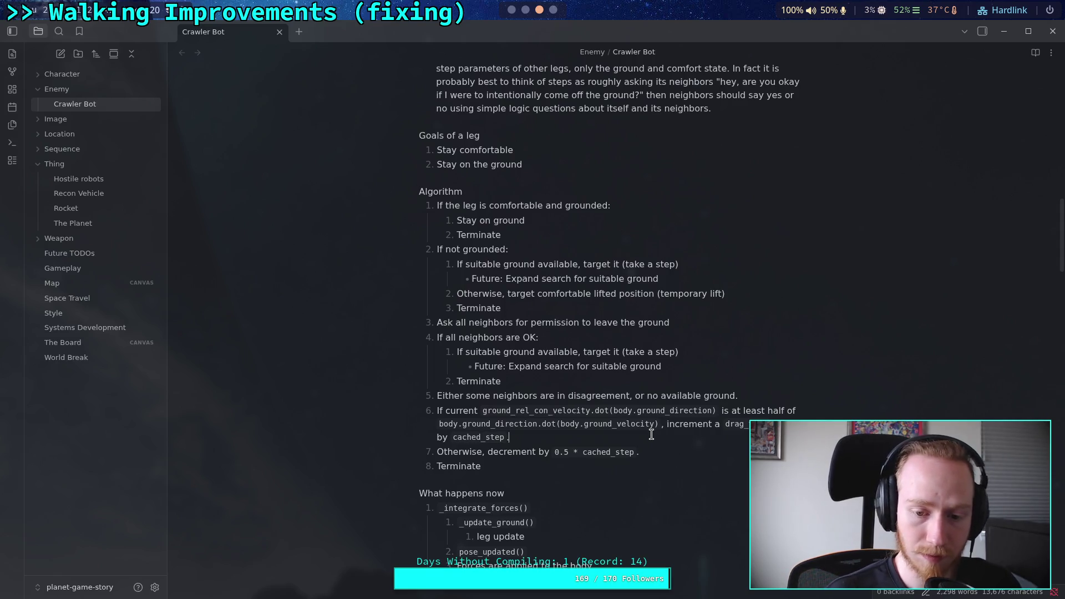
{"action": "key", "text": "Return"}
{"action": "key", "text": "Tab"}
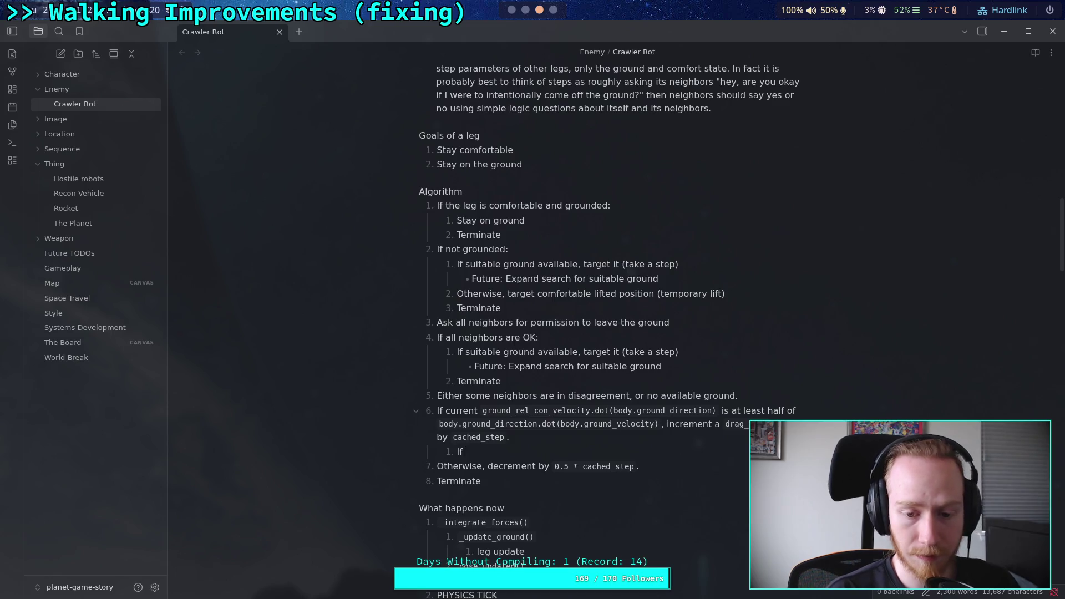
{"action": "type", "text": "`grad"}
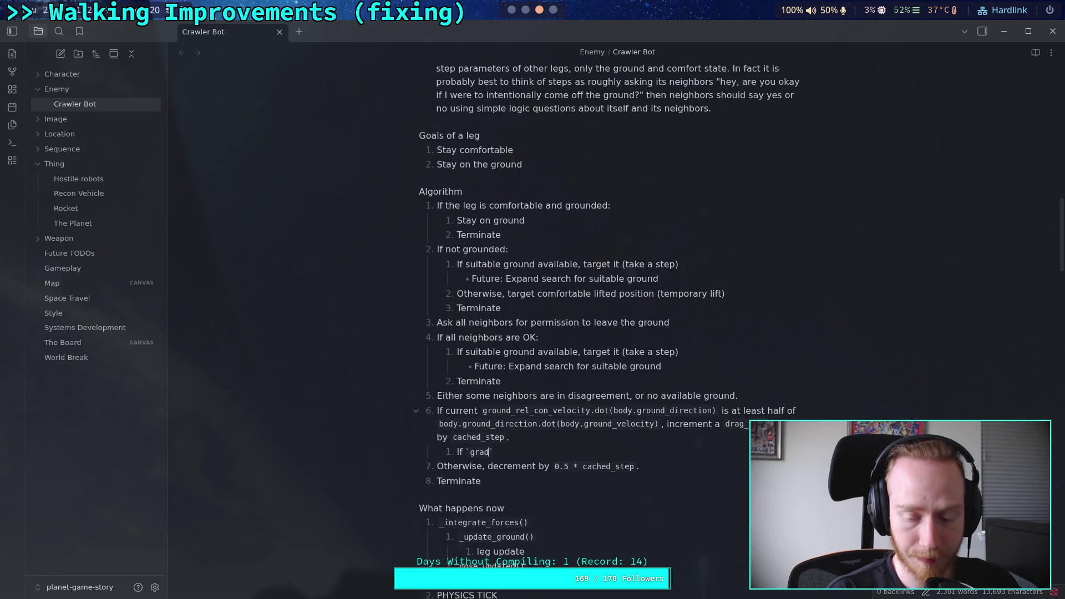
{"action": "key", "text": "BackSpace"}
{"action": "type", "text": "drag_time exceeds "}
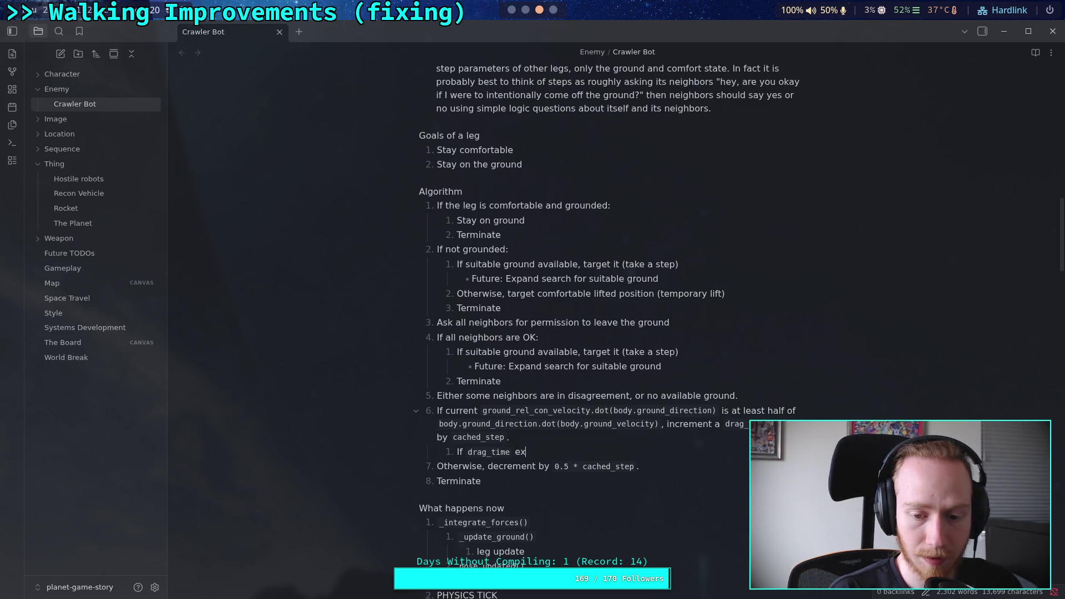
{"action": "type", "text": "a co"}
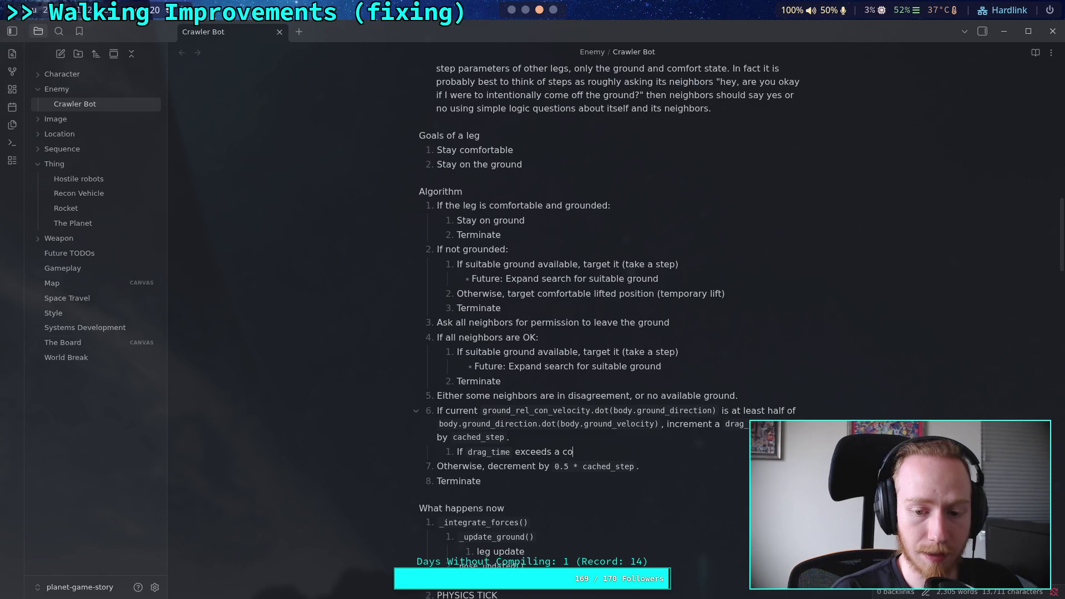
{"action": "type", "text": "nfigured value,"}
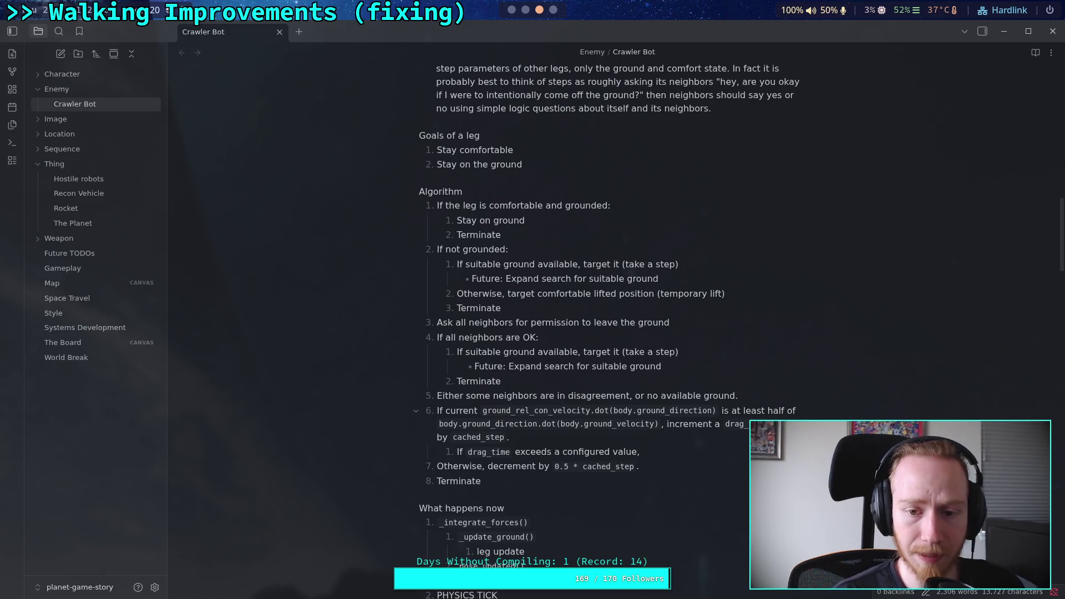
{"action": "type", "text": "target "}
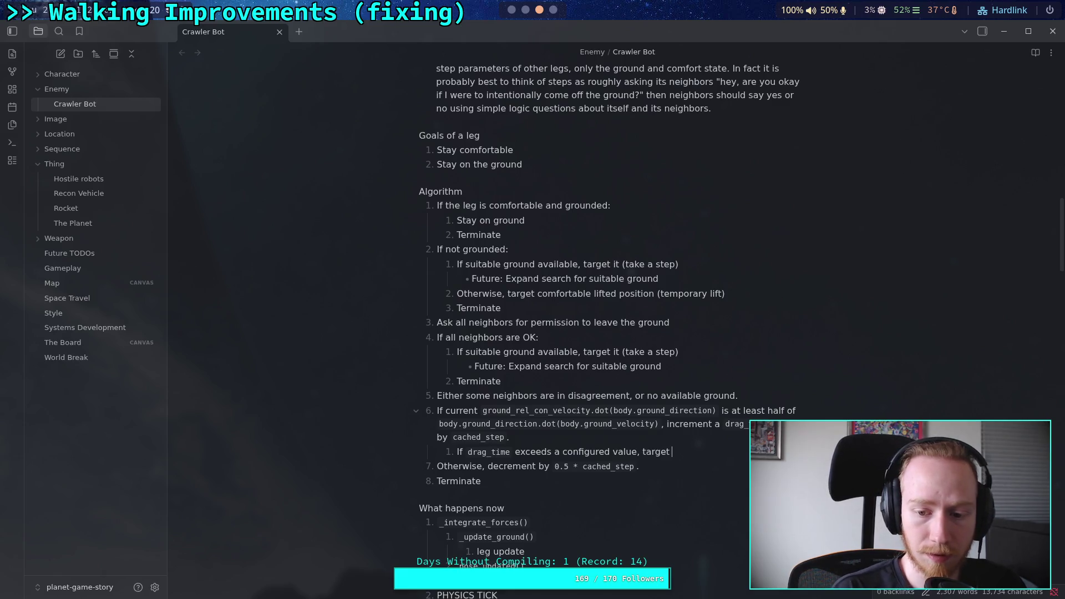
{"action": "type", "text": "a com"}
{"action": "key", "text": "BackSpace"}
{"action": "key", "text": "BackSpace"}
{"action": "key", "text": "BackSpace"}
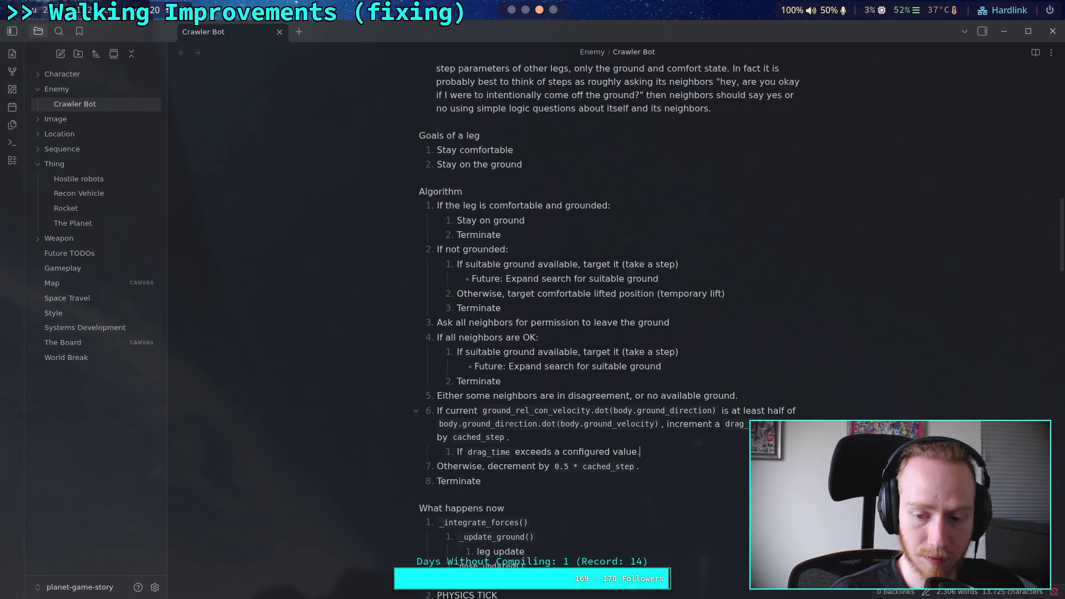
{"action": "type", "text": ".."}
Step: Add sub-steps 'Target comfortable lifted position (temporary lift)', 'Reset `drag_time`' and 'Terminate' under item 6
{"action": "key", "text": "Return"}
{"action": "type", "text": "Targe"}
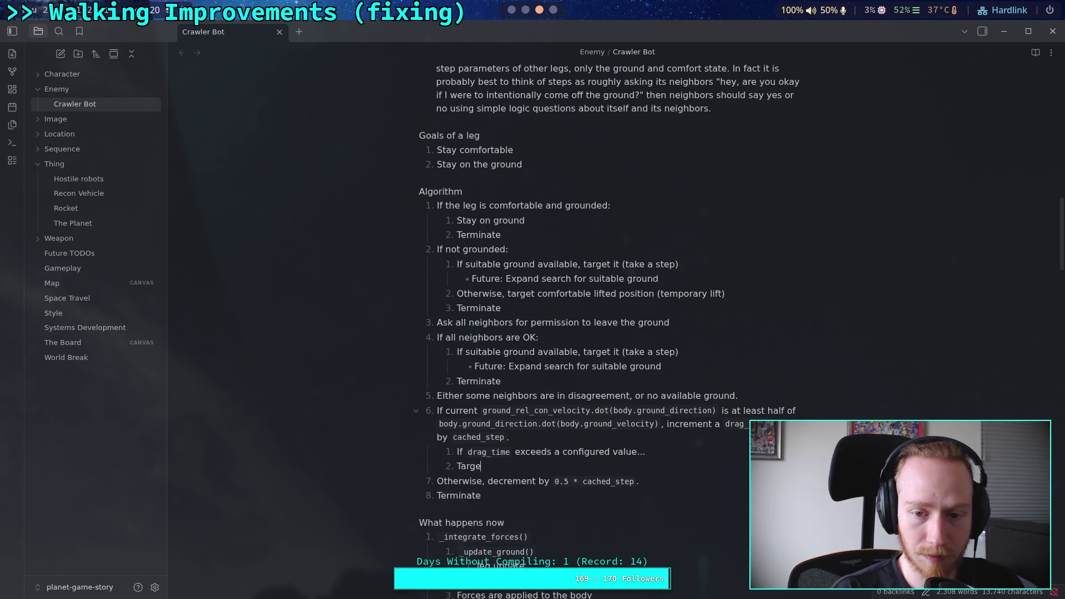
{"action": "type", "text": "t comfortable lifted position "}
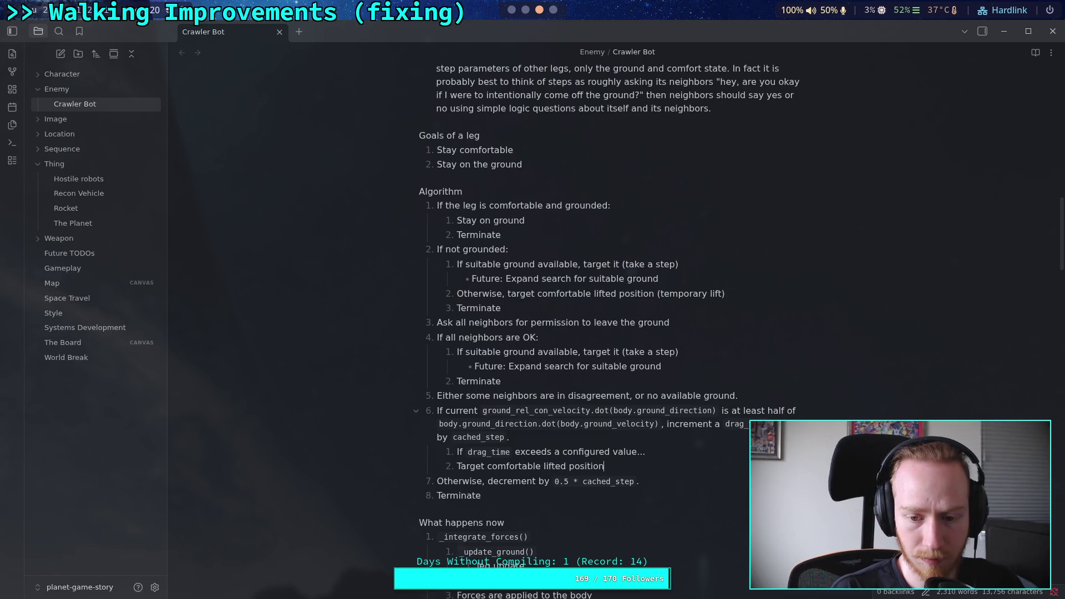
{"action": "type", "text": "(tempora"}
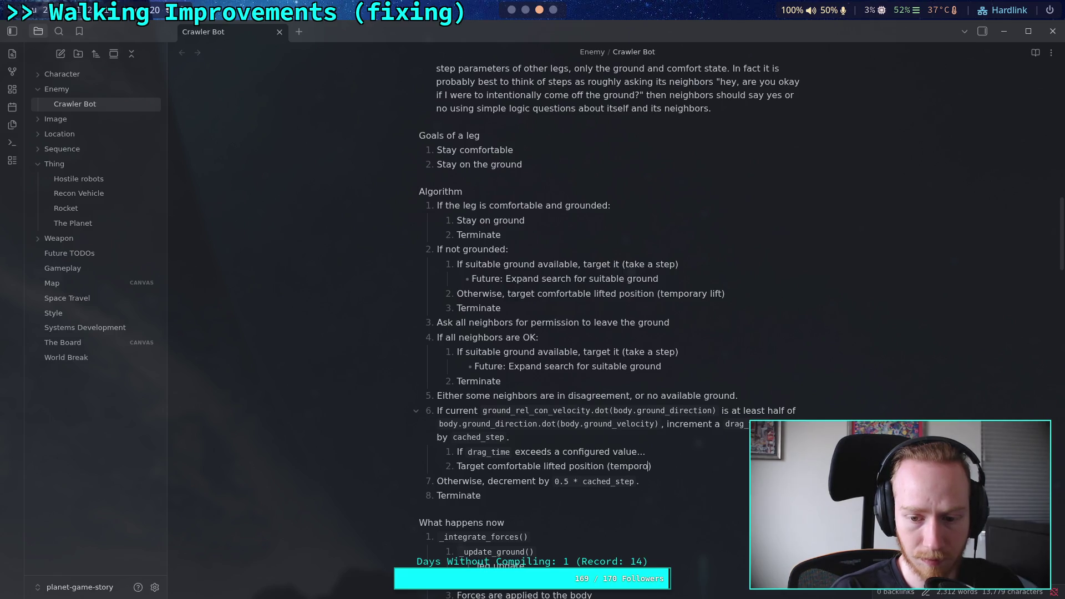
{"action": "type", "text": "ry lift"}
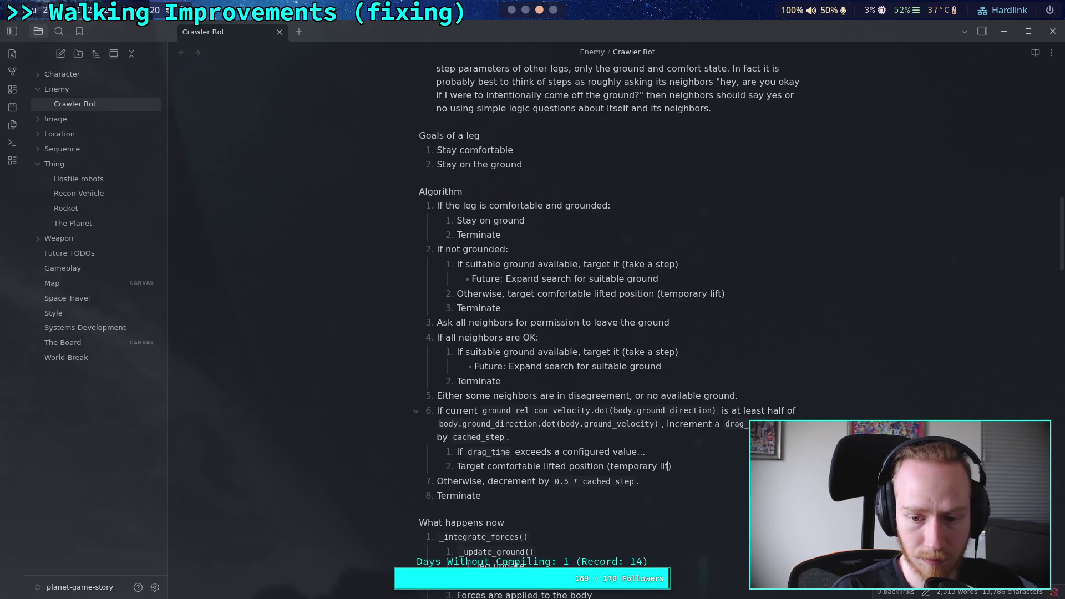
{"action": "key", "text": "Return"}
{"action": "type", "text": "R"}
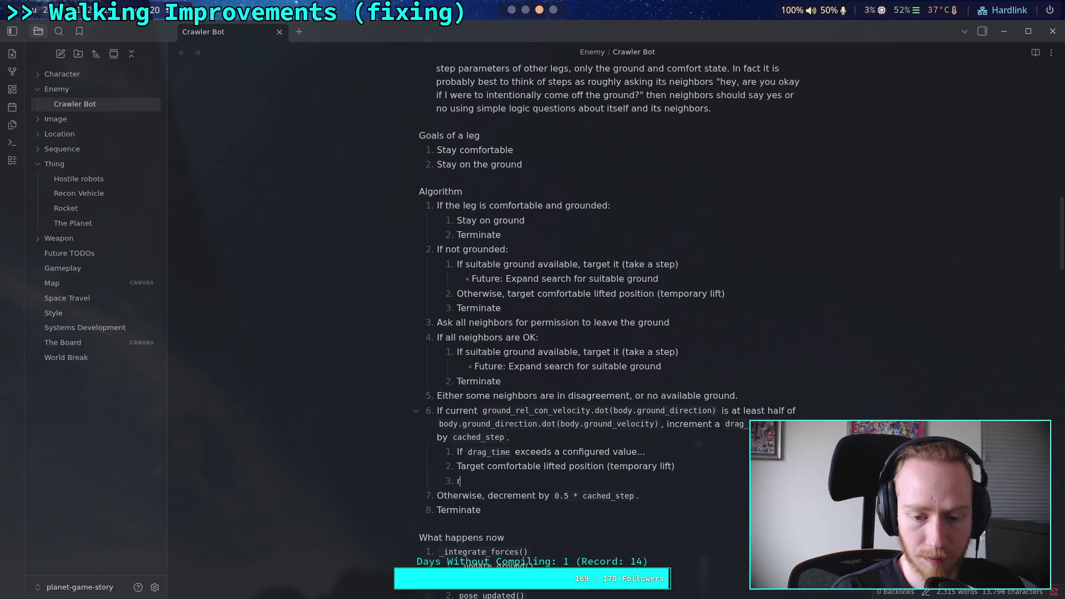
{"action": "type", "text": "eset `drag_time"}
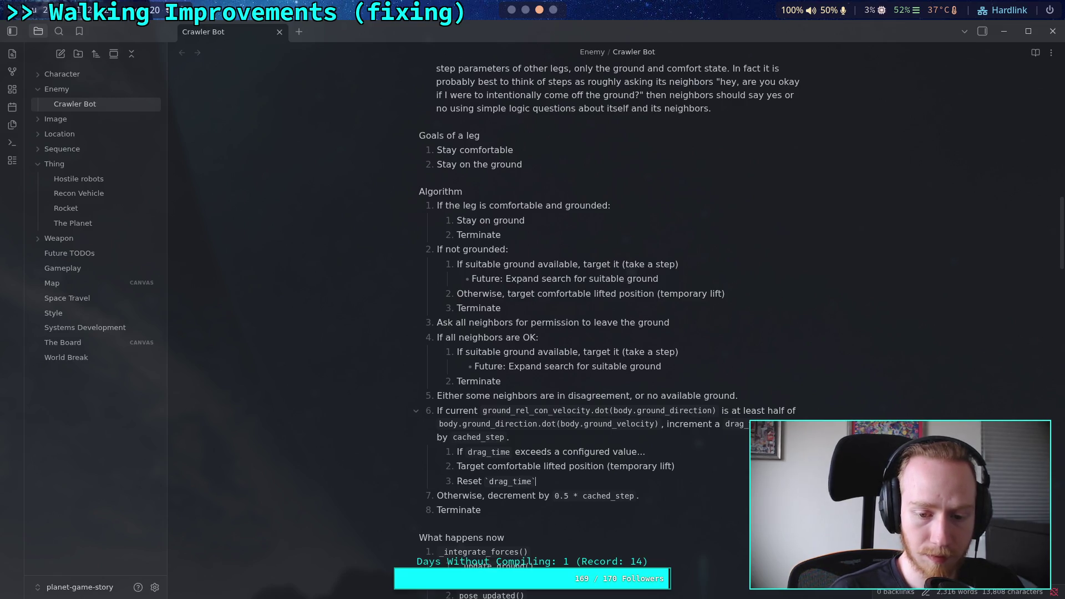
{"action": "key", "text": "Return"}
{"action": "type", "text": "Terminate"}
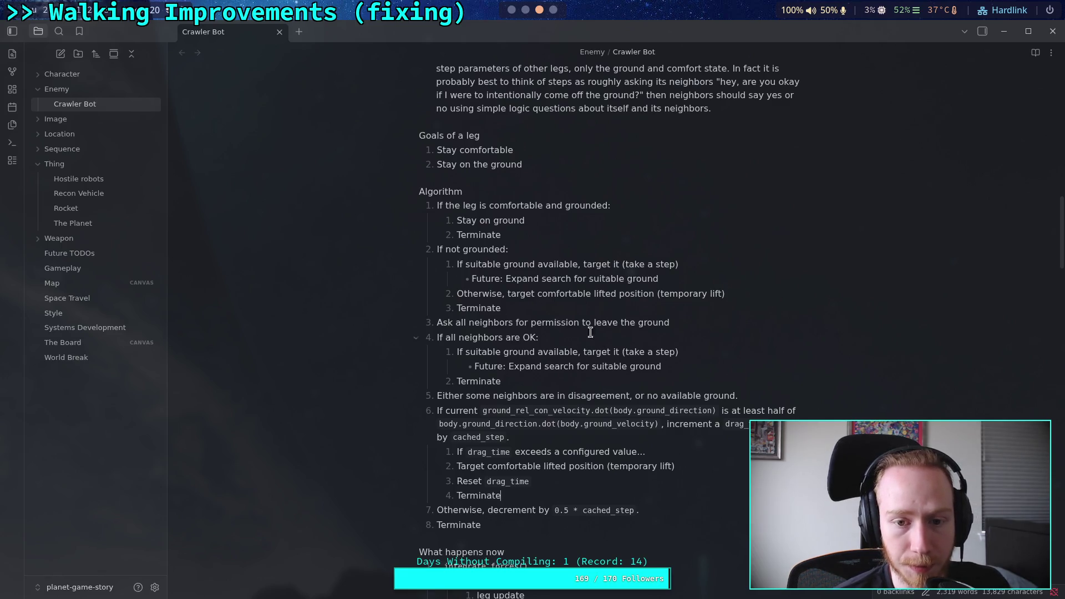
{"action": "left_click", "coordinate": [620, 224]}
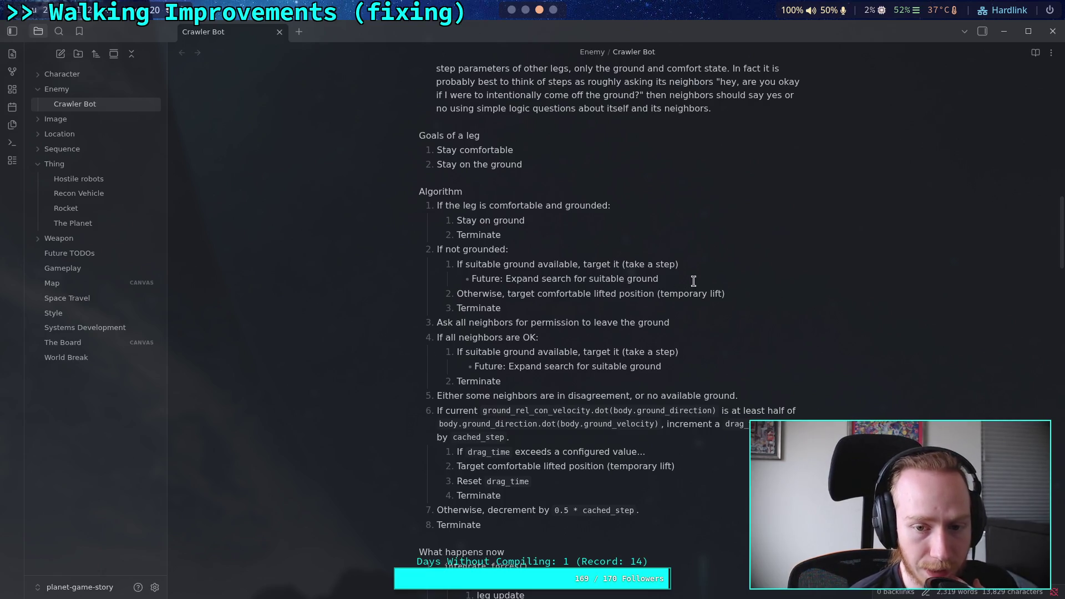
{"action": "left_click", "coordinate": [713, 263]}
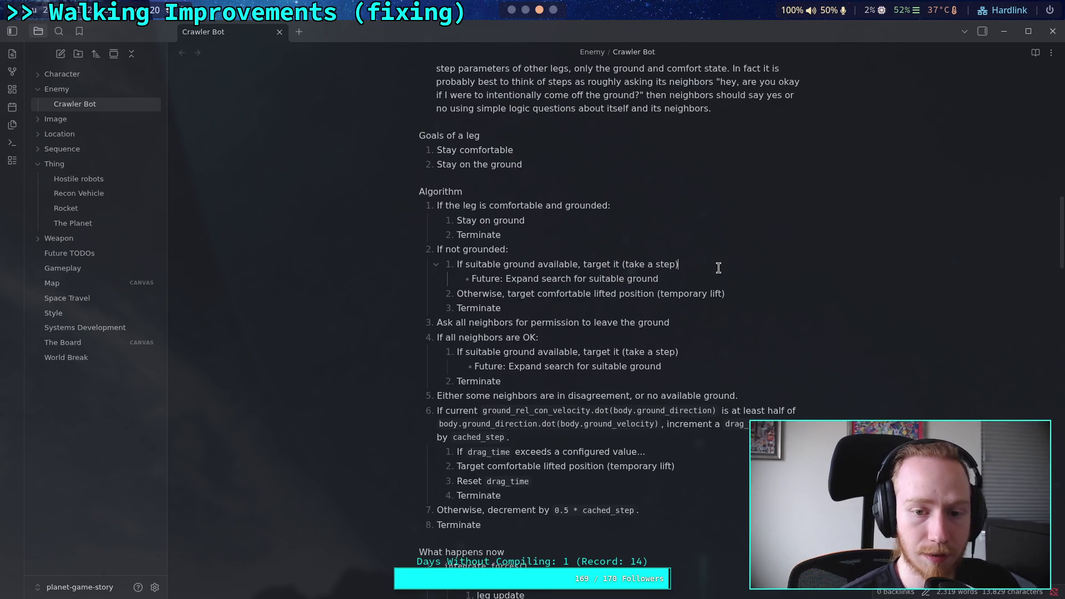
{"action": "key", "text": "Return"}
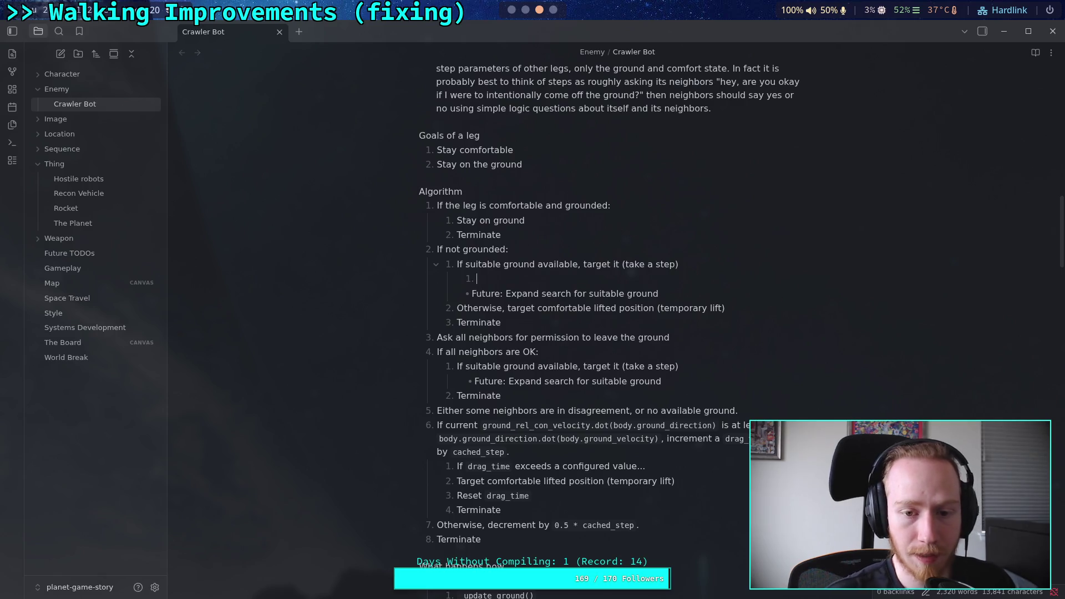
{"action": "key", "text": "BackSpace"}
{"action": "key", "text": "BackSpace"}
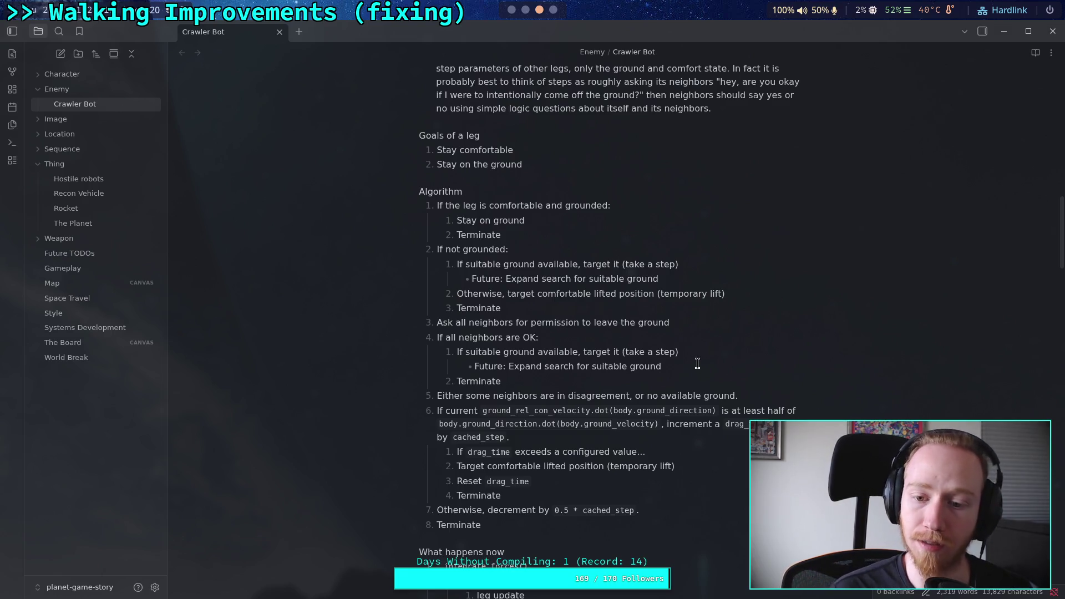
Step: Add a new line below step 4's Future bullet and adjust its list nesting
{"action": "key", "text": "Return"}
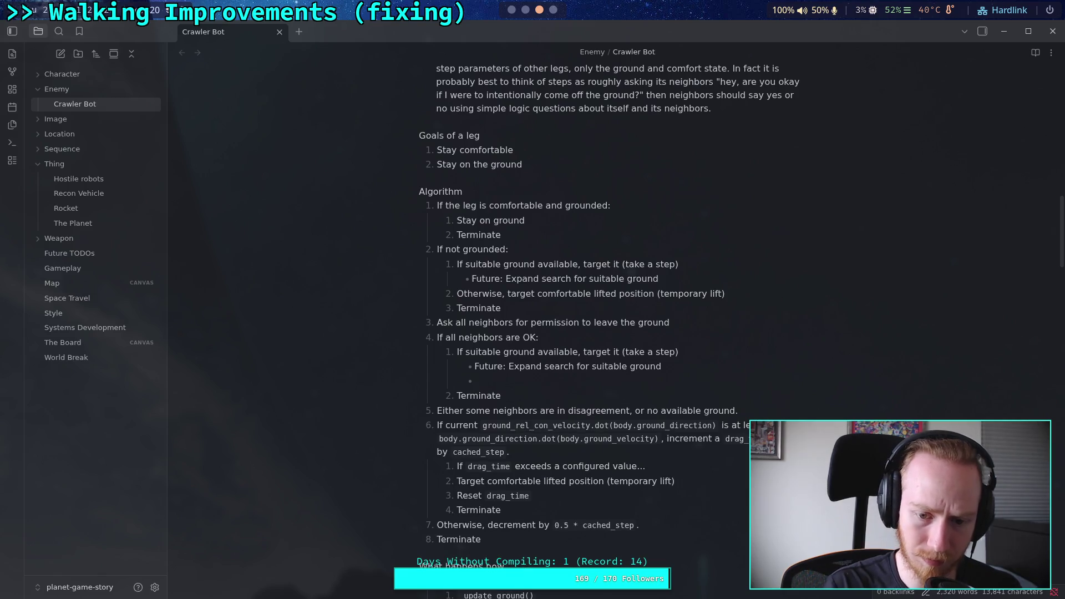
{"action": "key", "text": "shift+Tab"}
{"action": "type", "text": "R"}
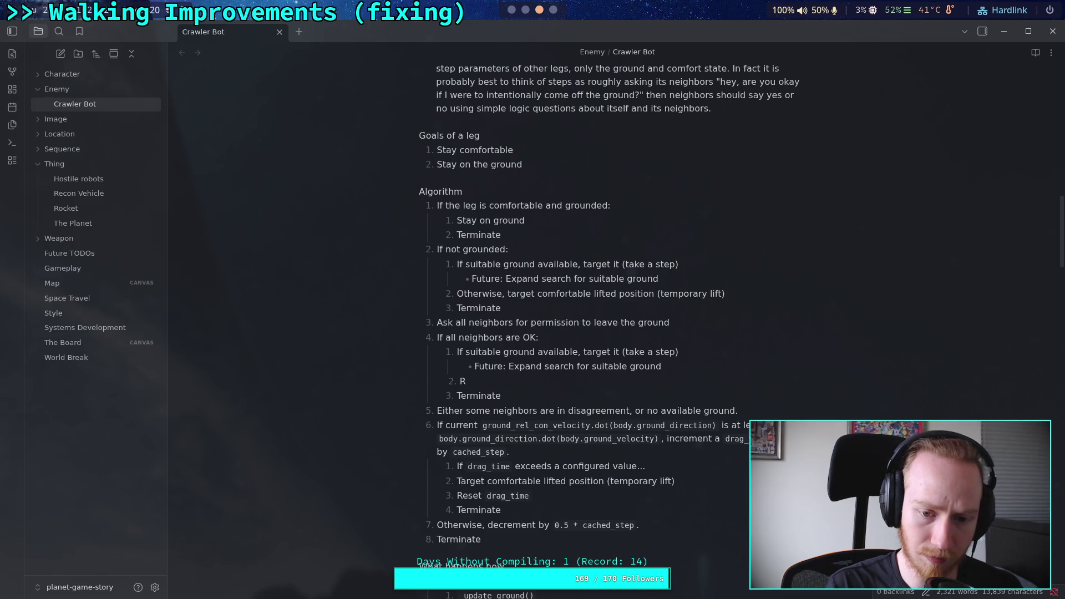
{"action": "left_click", "coordinate": [452, 381]}
{"action": "key", "text": "BackSpace"}
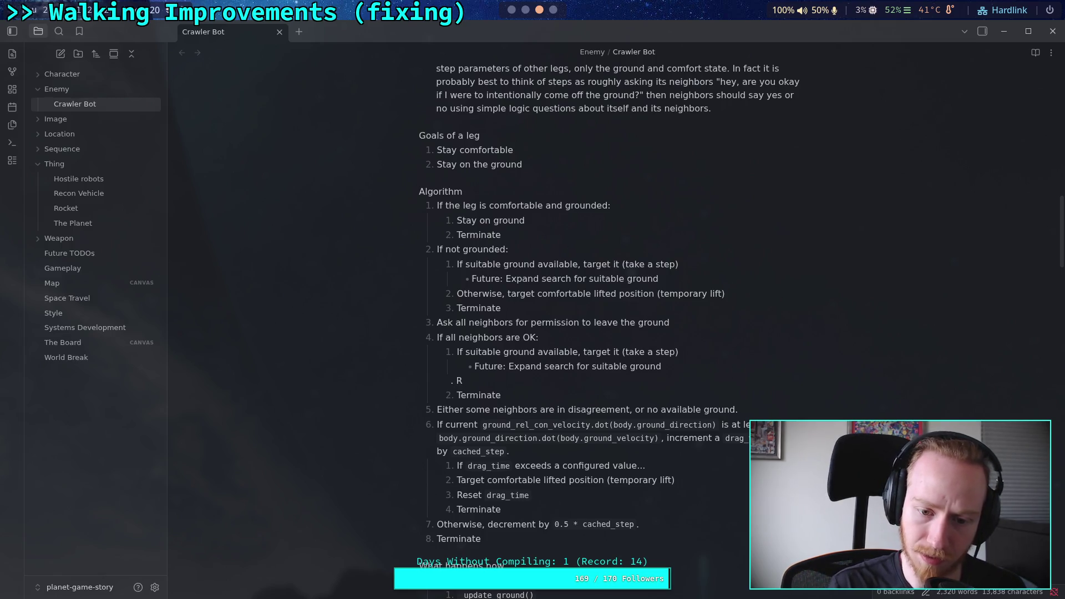
{"action": "key", "text": "BackSpace"}
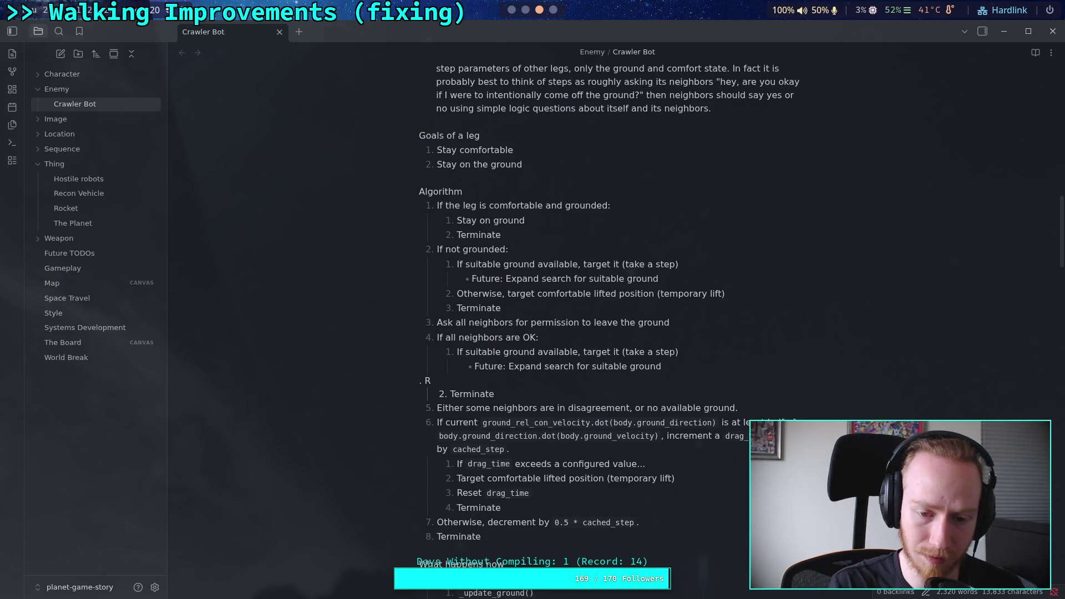
{"action": "key", "text": "Tab"}
Step: Complete the line as 'Reset `drag_time`', placed as a nested step before Terminate
{"action": "type", "text": "3"}
{"action": "key", "text": "Tab"}
{"action": "key", "text": "shift+Tab"}
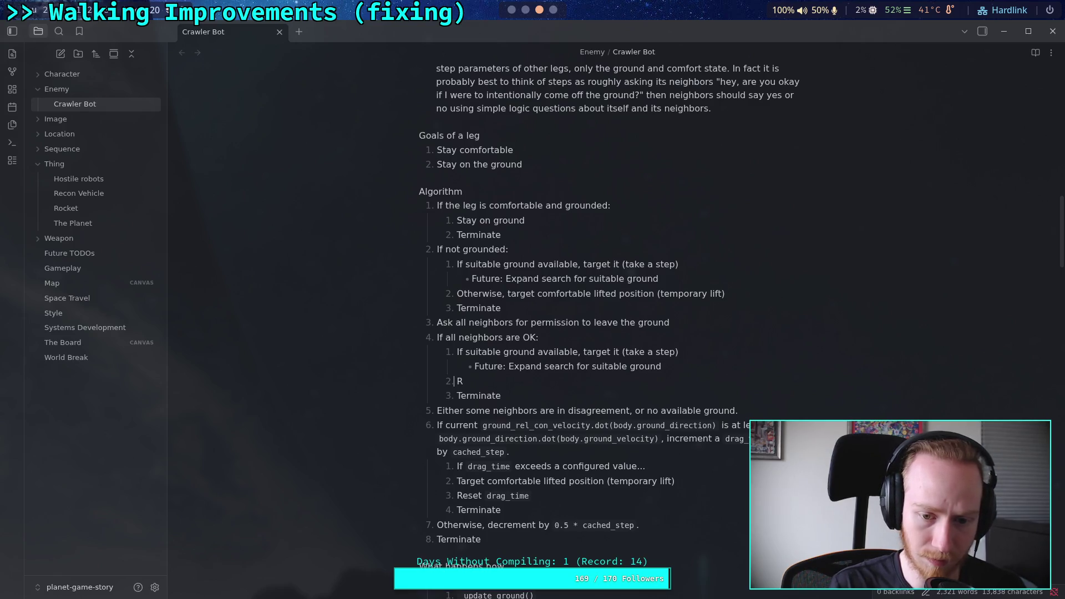
{"action": "type", "text": "eset"}
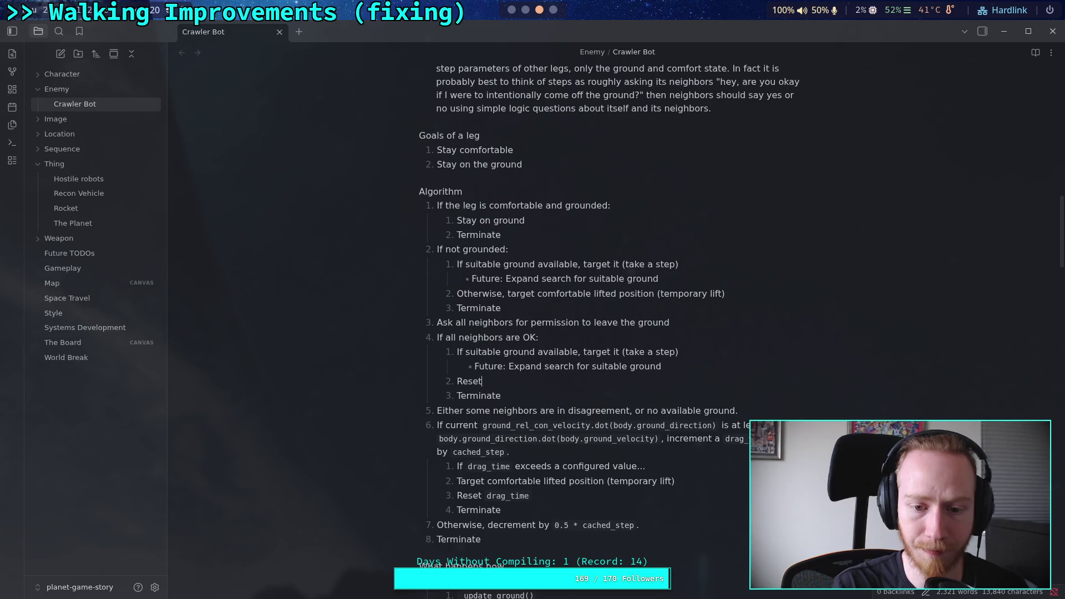
{"action": "type", "text": "`drag"}
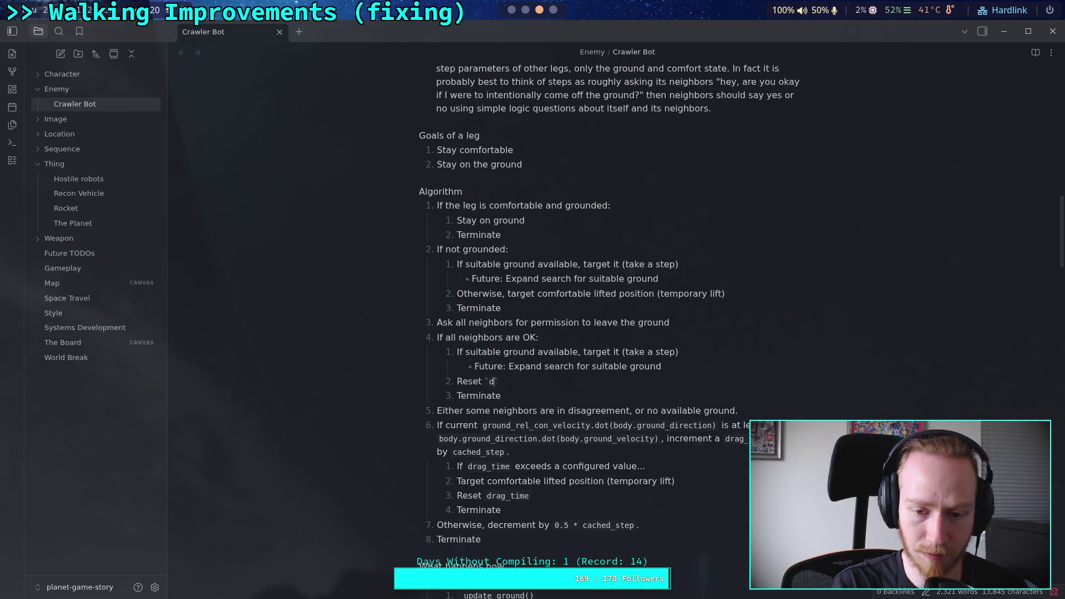
{"action": "type", "text": "_time"}
{"action": "left_click", "coordinate": [644, 322]}
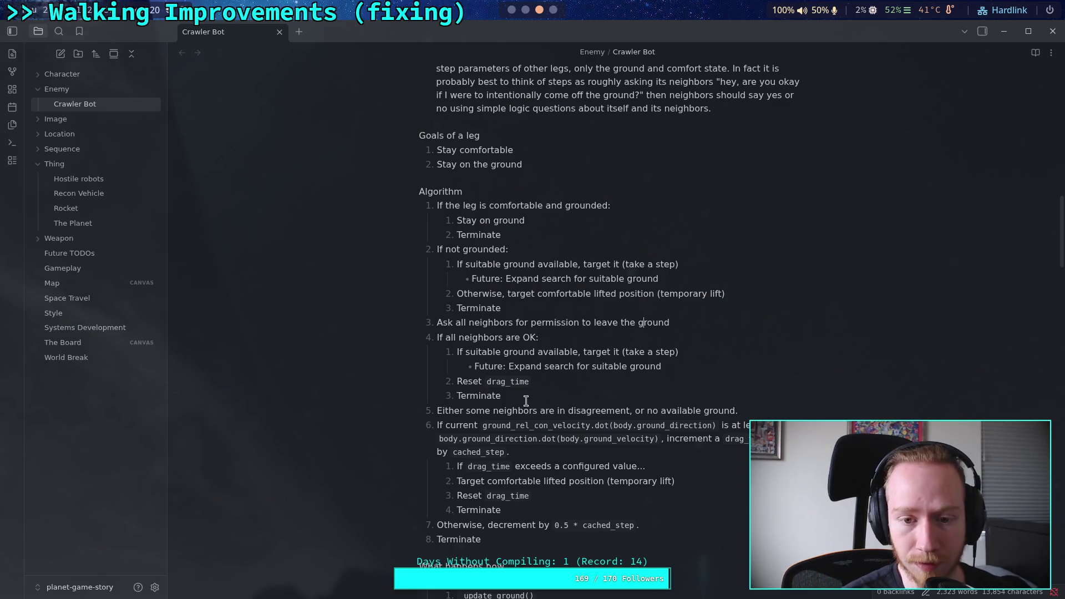
{"action": "left_click_drag", "start_coordinate": [524, 306], "coordinate": [448, 220]}
{"action": "left_click", "coordinate": [554, 264]}
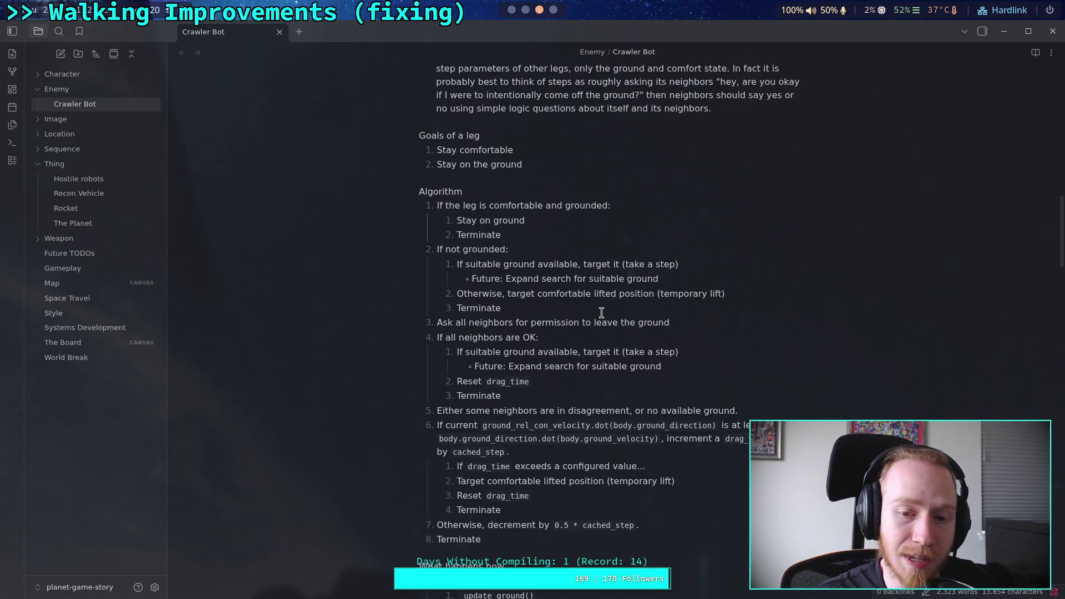
Step: Start a Decrement line under 'Stay on ground' and make item 7 name `drag_time` with 'not passing'
{"action": "left_click", "coordinate": [585, 221]}
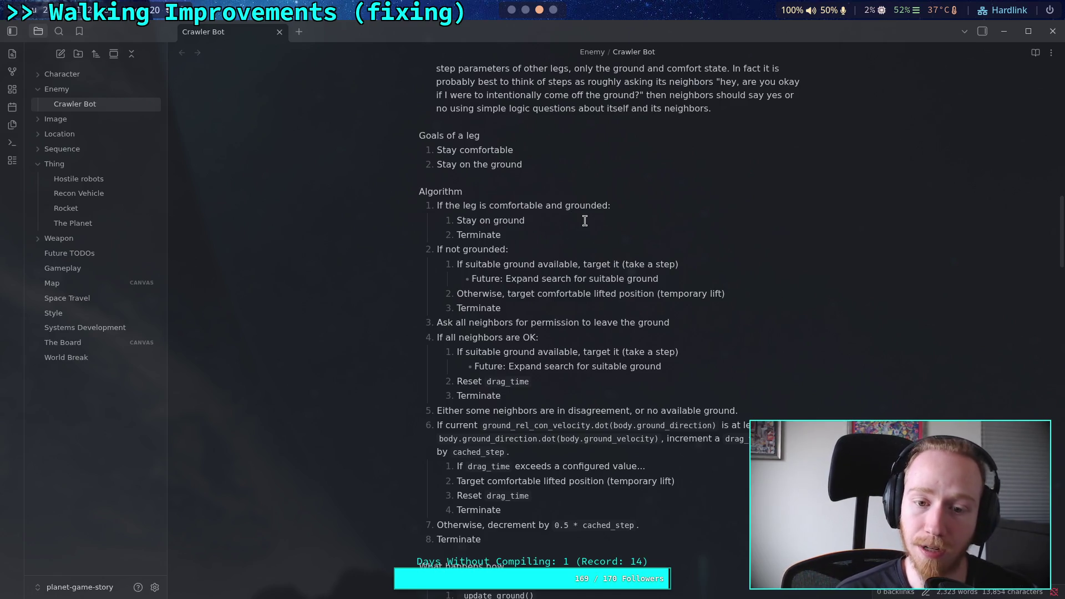
{"action": "key", "text": "Return"}
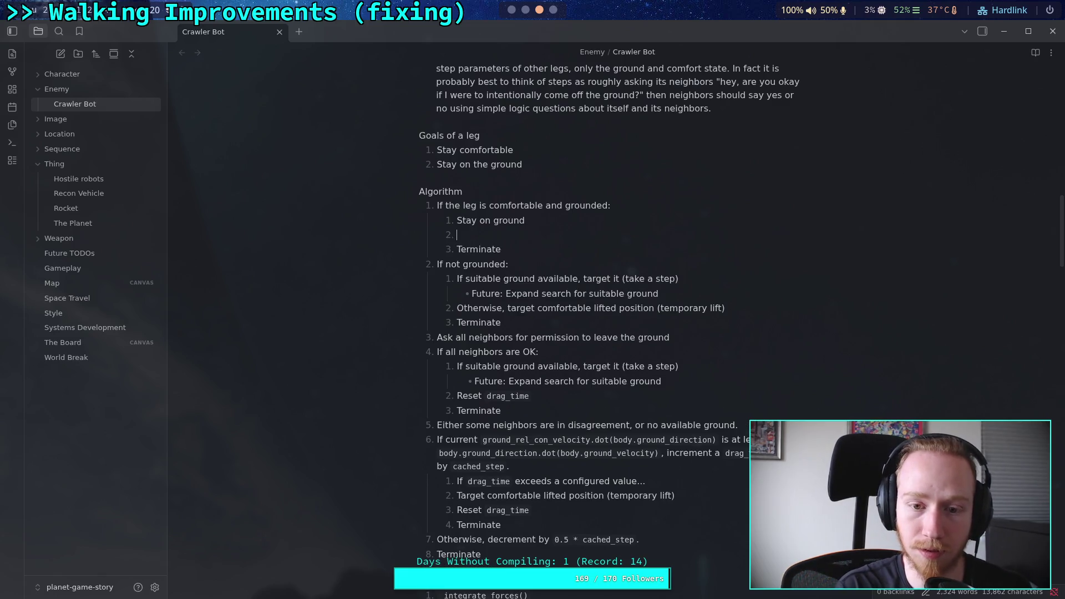
{"action": "type", "text": "Decrement"}
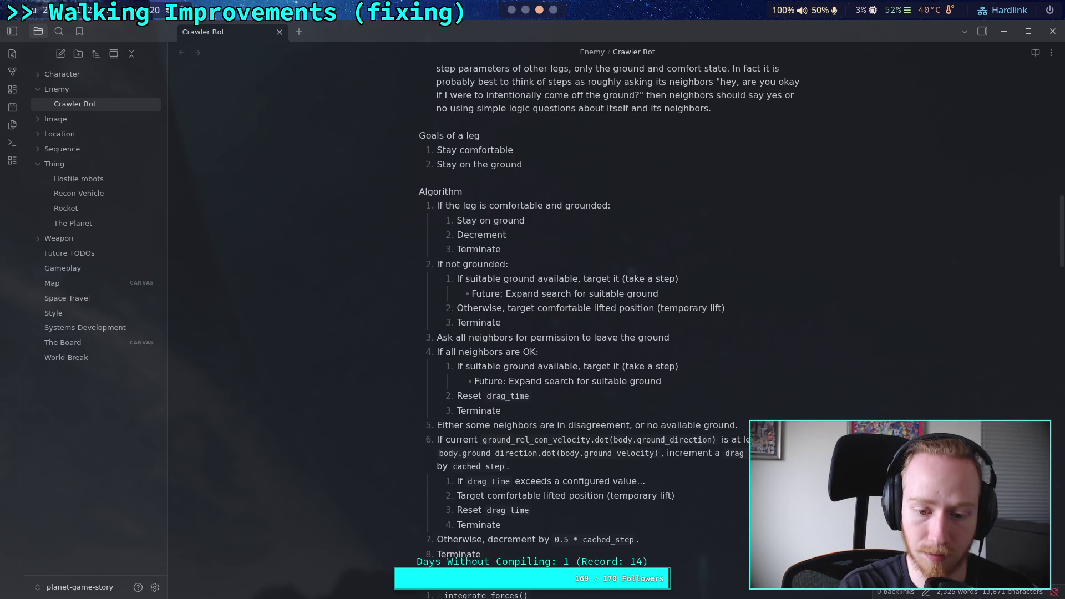
{"action": "key", "text": "BackSpace"}
{"action": "left_click", "coordinate": [536, 539]}
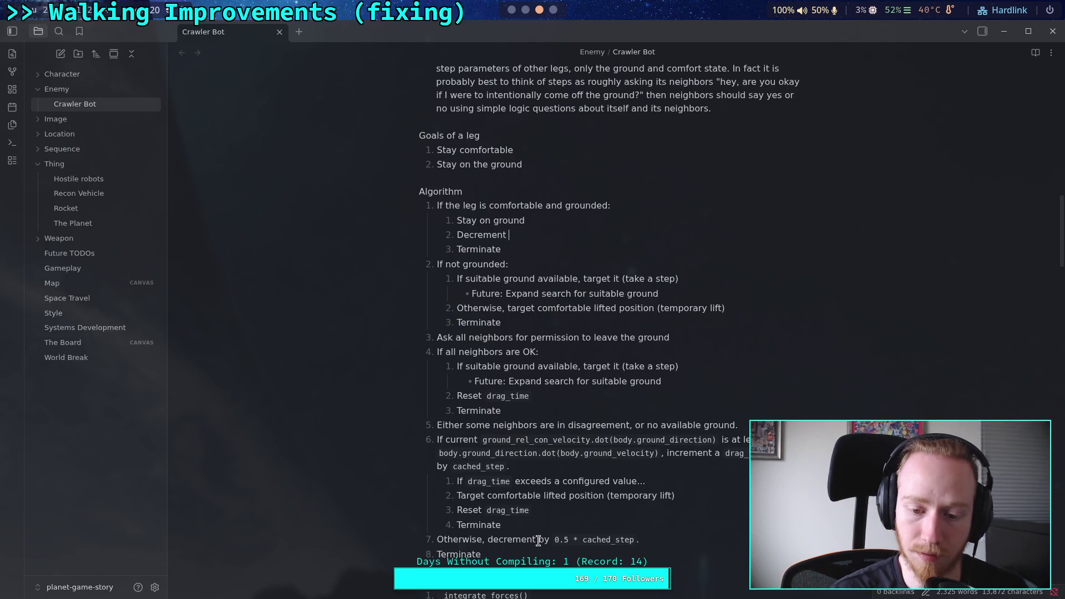
{"action": "type", "text": "`drag"}
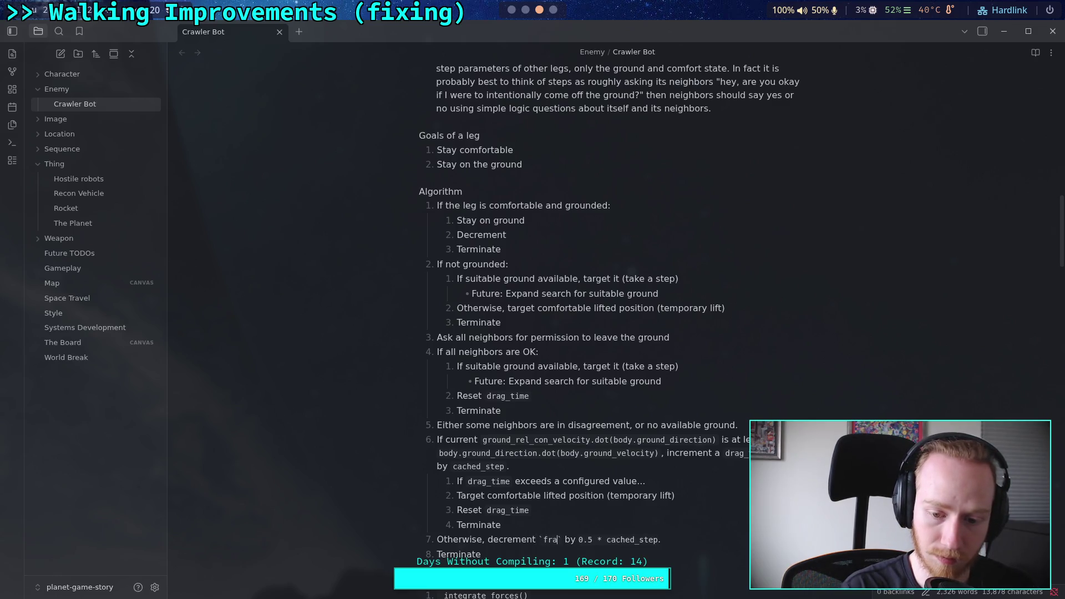
{"action": "type", "text": "_time"}
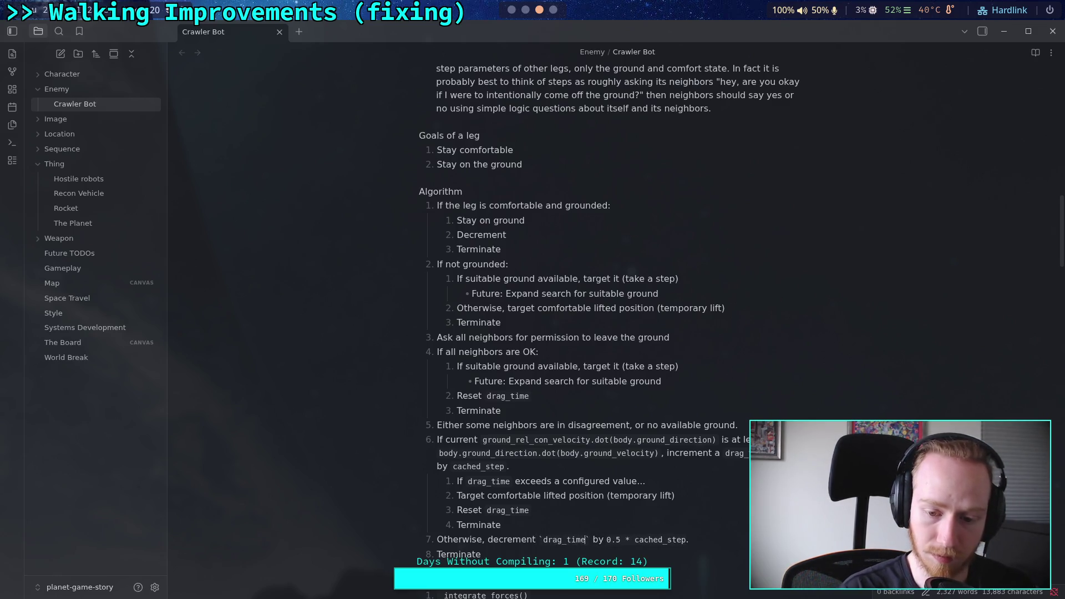
{"action": "left_click", "coordinate": [738, 543]}
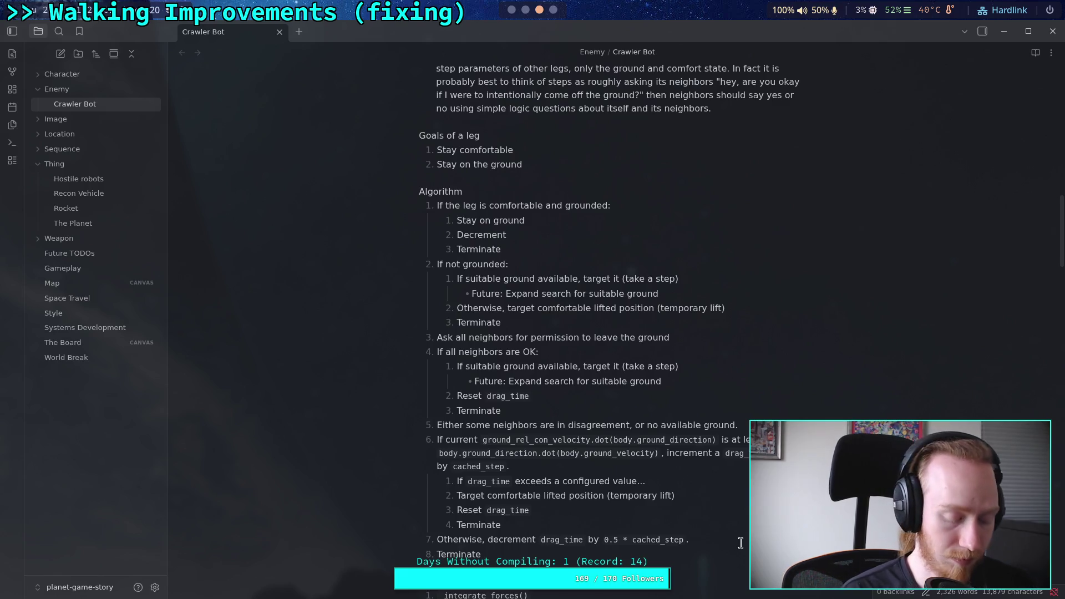
{"action": "type", "text": "not"}
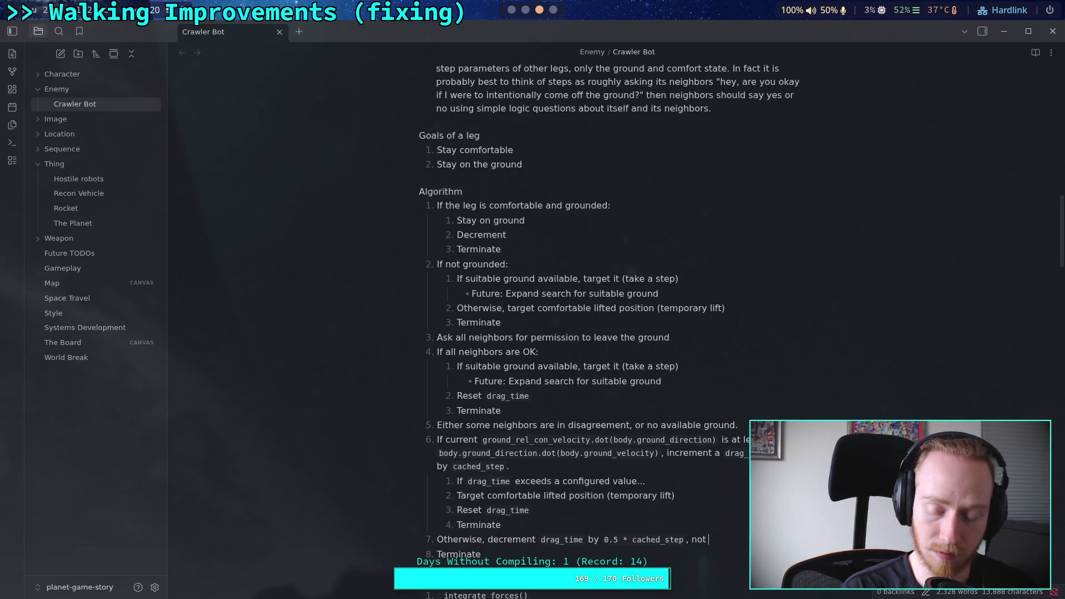
{"action": "key", "text": "BackSpace"}
{"action": "key", "text": "BackSpace"}
{"action": "key", "text": "BackSpace"}
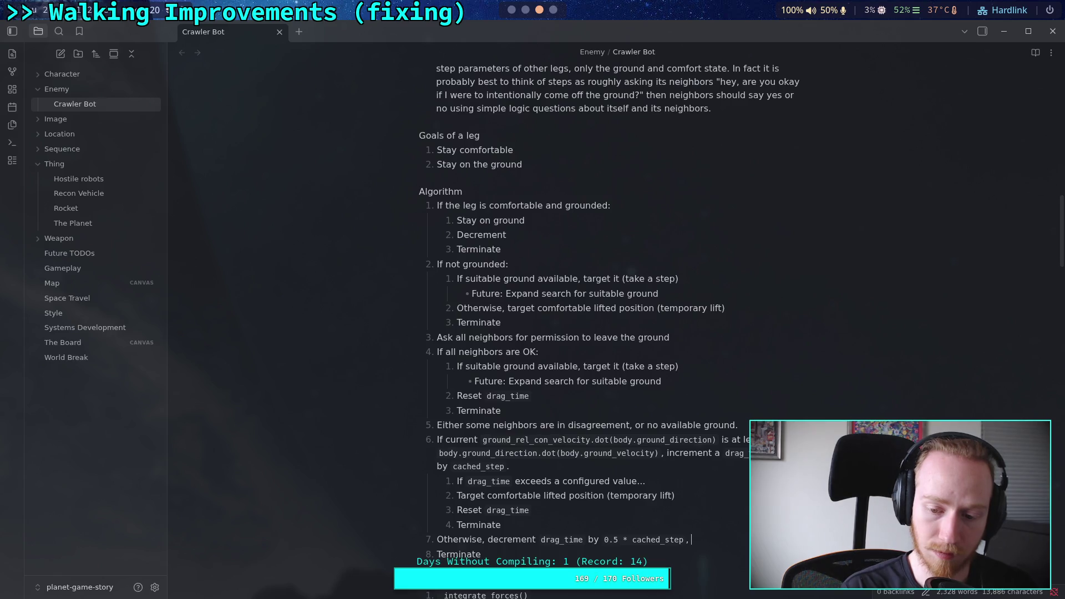
{"action": "type", "text": " not passing"}
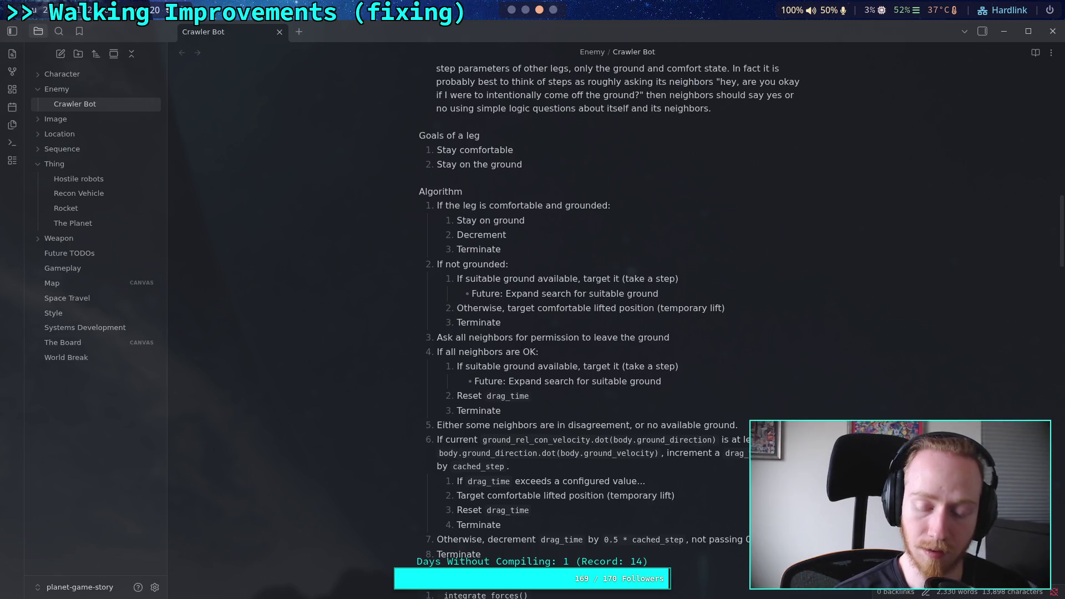
{"action": "type", "text": "drag"}
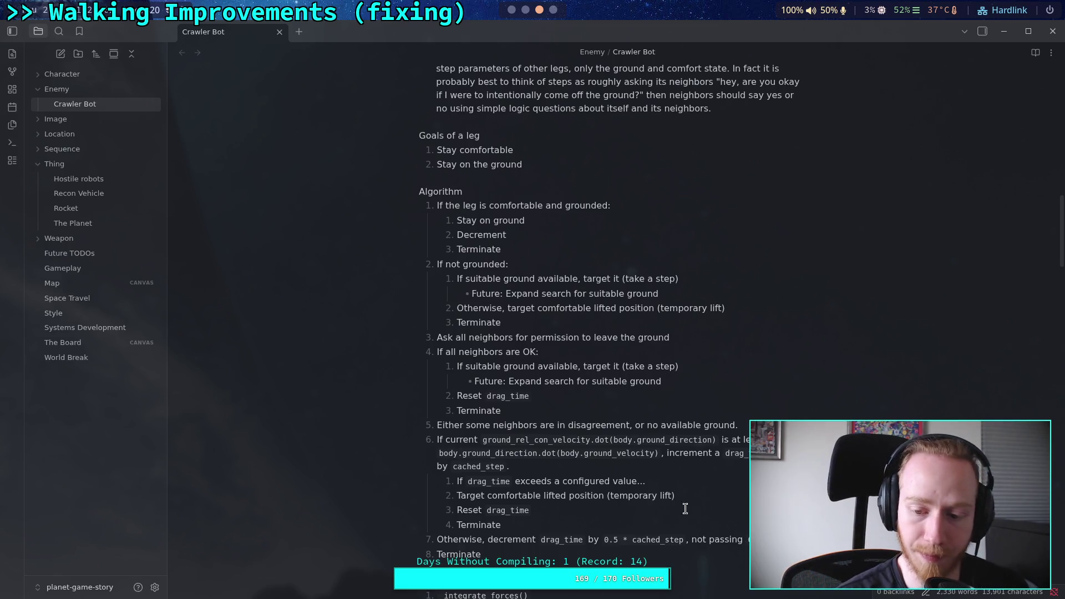
Step: Write the new line as 'If `drag_time` is positive, decrement `drag_time` by `cached_step`, passing…'
{"action": "left_click", "coordinate": [536, 231]}
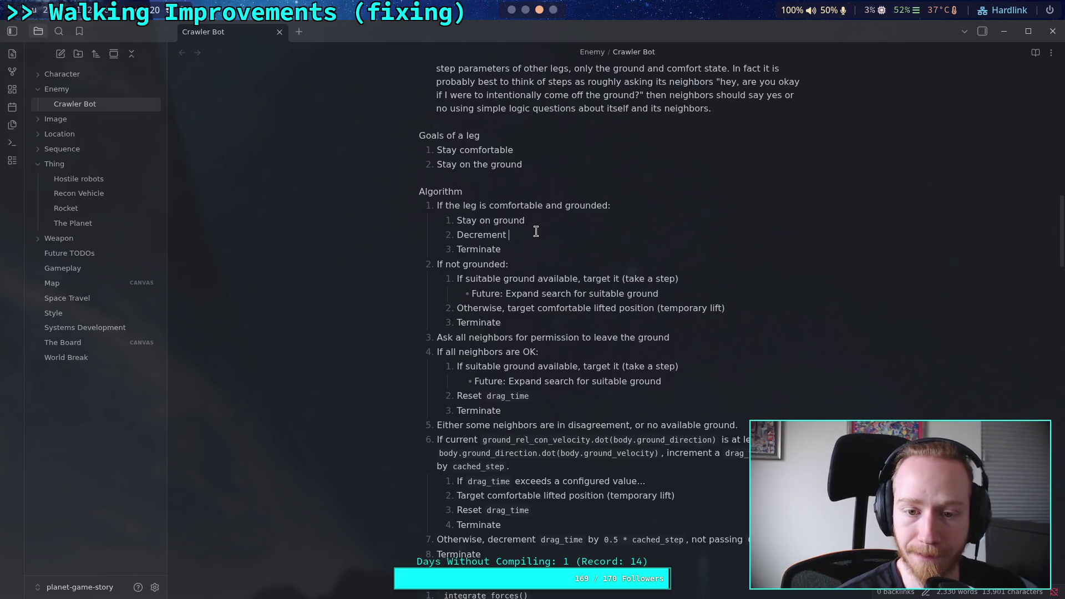
{"action": "type", "text": "`fr"}
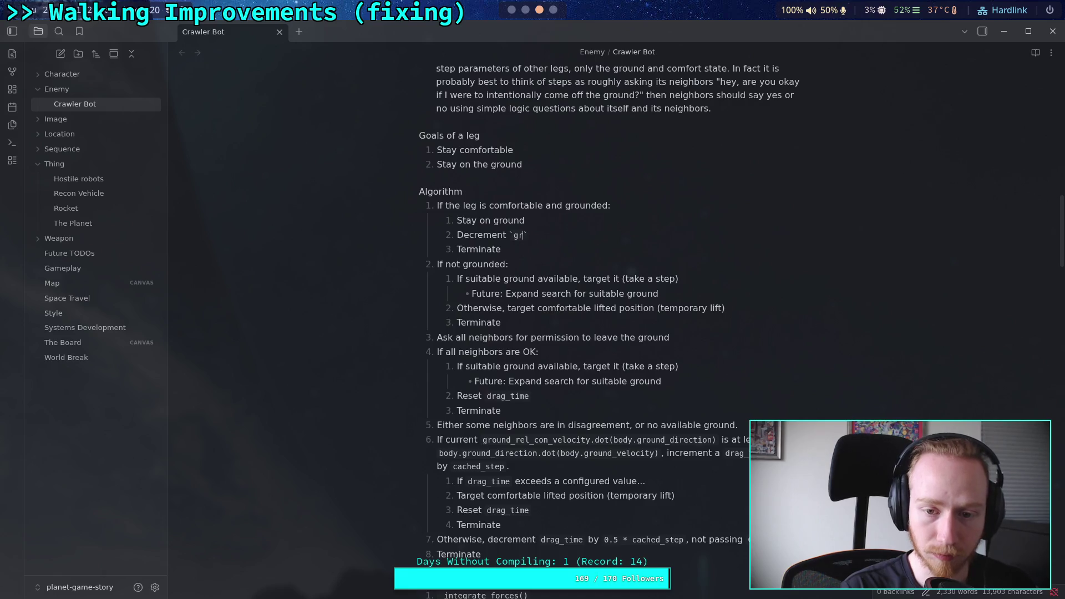
{"action": "type", "text": "drag"}
{"action": "type", "text": "_tim"}
{"action": "type", "text": " by "}
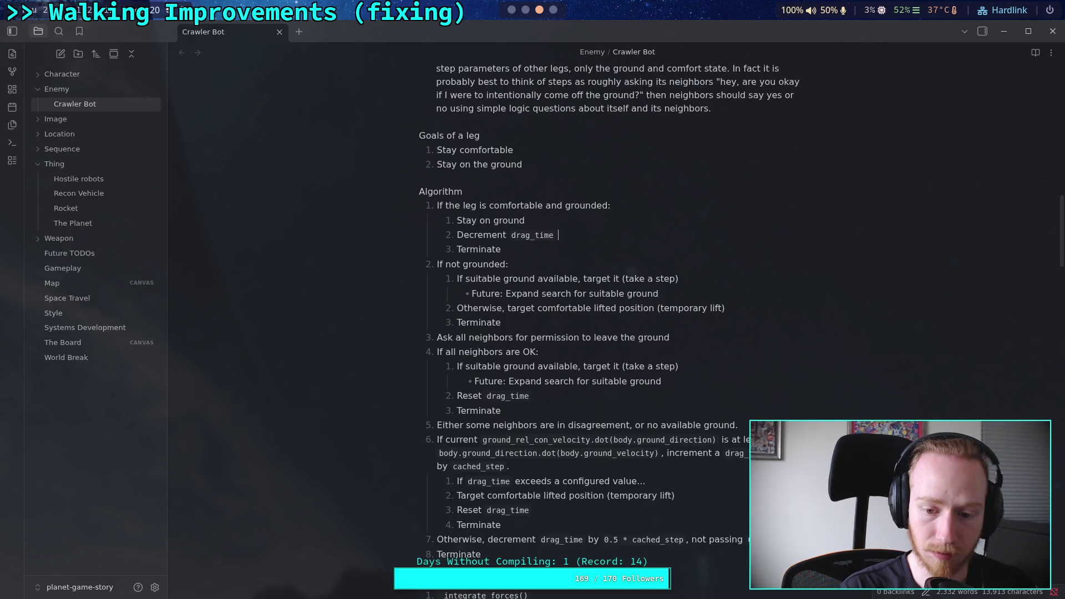
{"action": "type", "text": "ached_"}
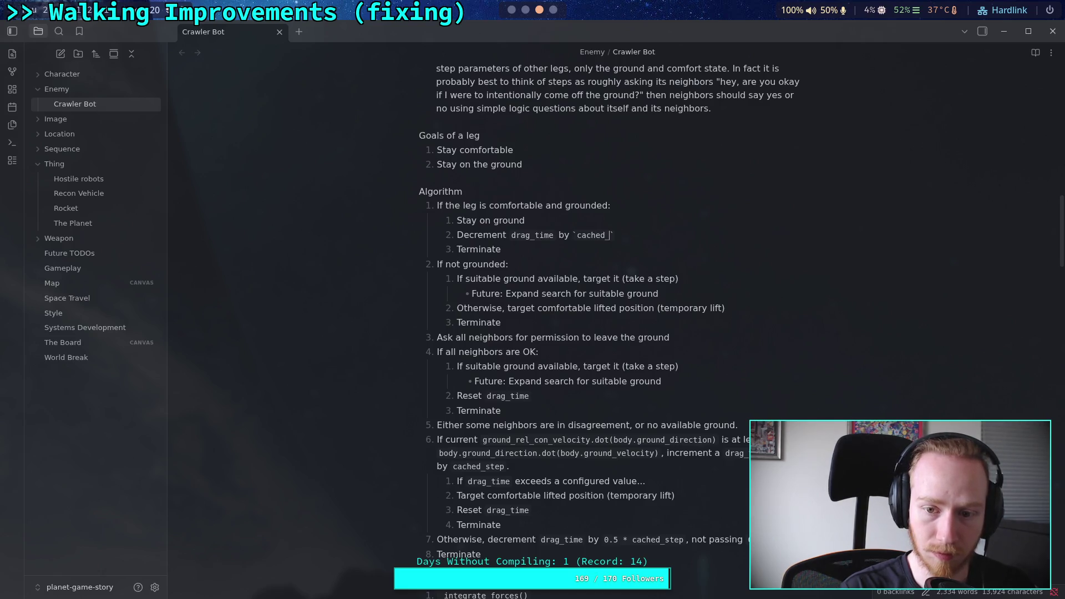
{"action": "type", "text": "ep`,"}
{"action": "type", "text": " passing 0."}
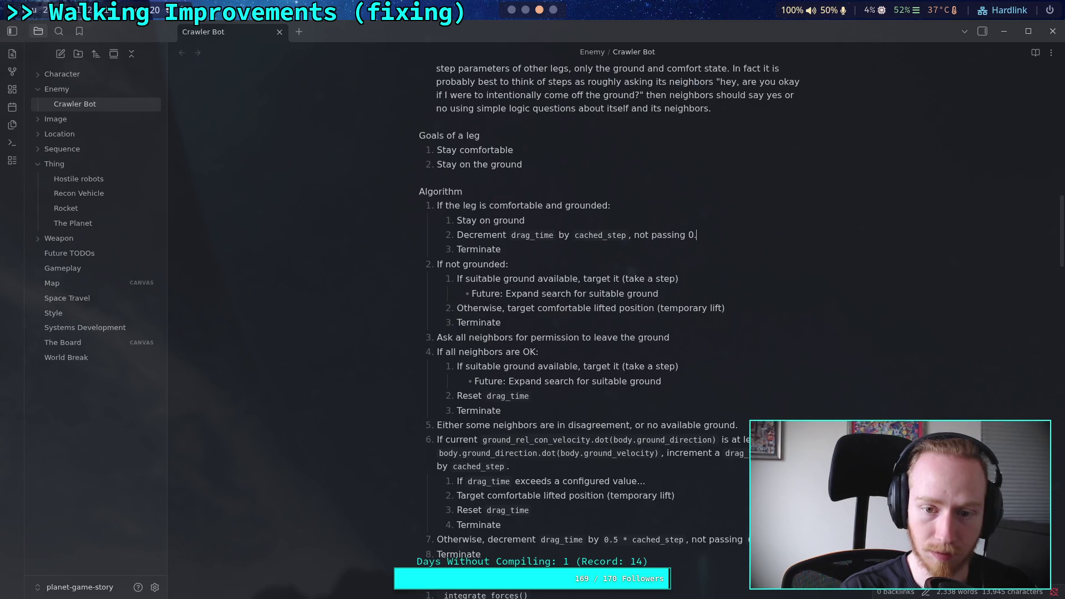
{"action": "left_click", "coordinate": [458, 235]}
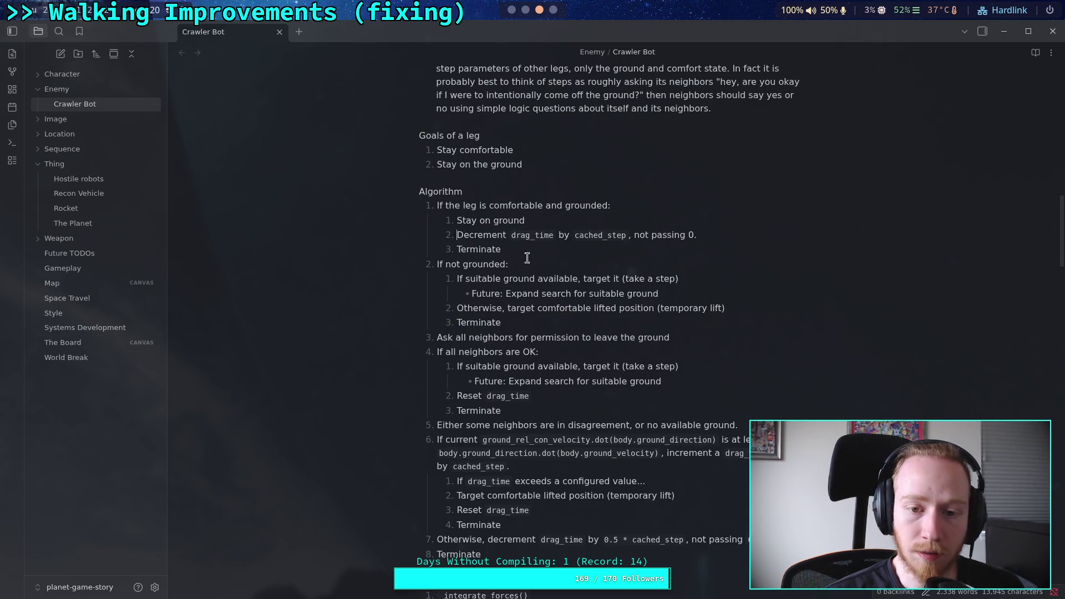
{"action": "type", "text": "Wh"}
{"action": "key", "text": "BackSpace"}
{"action": "key", "text": "BackSpace"}
{"action": "type", "text": "If `drag_time` is positive,"}
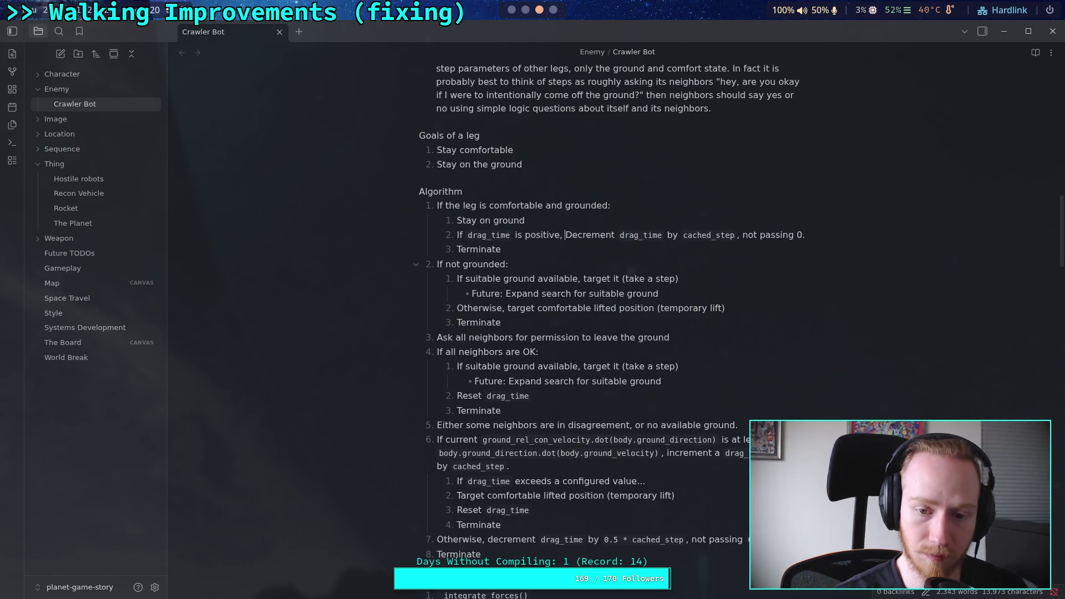
{"action": "key", "text": "Delete"}
{"action": "type", "text": "d"}
Step: Drop the duplicate drag_time, end with ', not passing 0', and add 'if `drag_time` is positive,' to step 7
{"action": "left_click", "coordinate": [617, 235]}
{"action": "key", "text": "BackSpace"}
{"action": "key", "text": "BackSpace"}
{"action": "key", "text": "BackSpace"}
{"action": "key", "text": "Delete"}
{"action": "key", "text": "Delete"}
{"action": "key", "text": "Delete"}
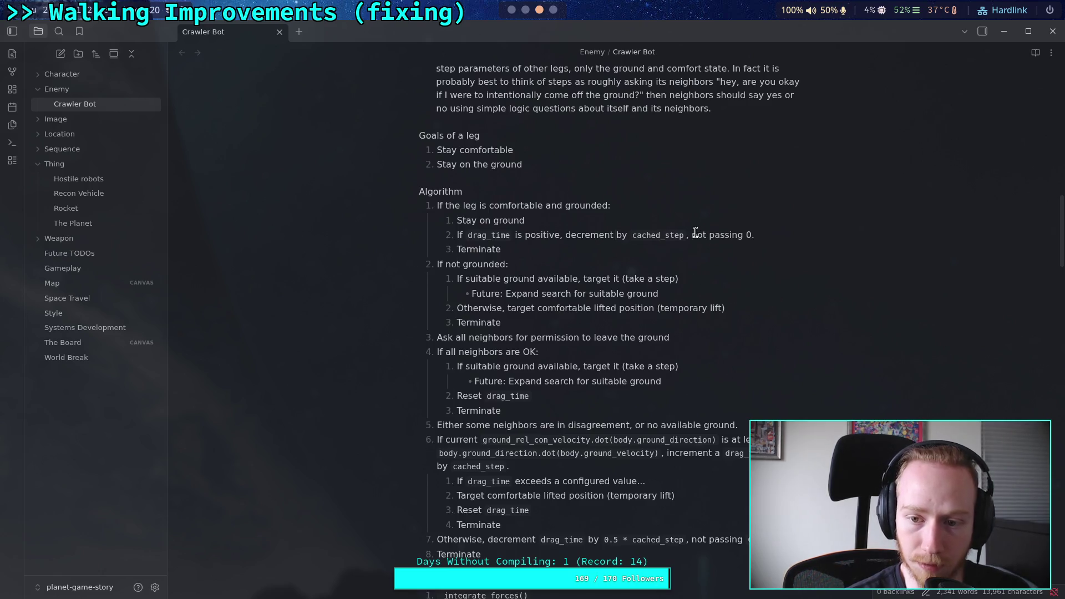
{"action": "left_click_drag", "start_coordinate": [686, 235], "coordinate": [749, 235]}
{"action": "key", "text": "BackSpace"}
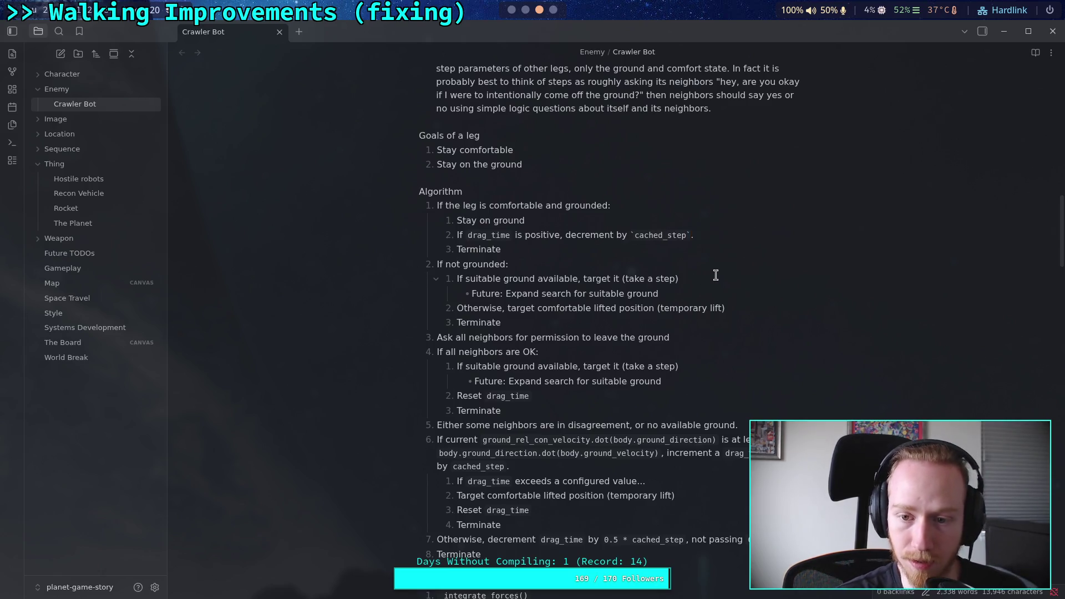
{"action": "key", "text": "Delete"}
{"action": "type", "text": ", not passing"}
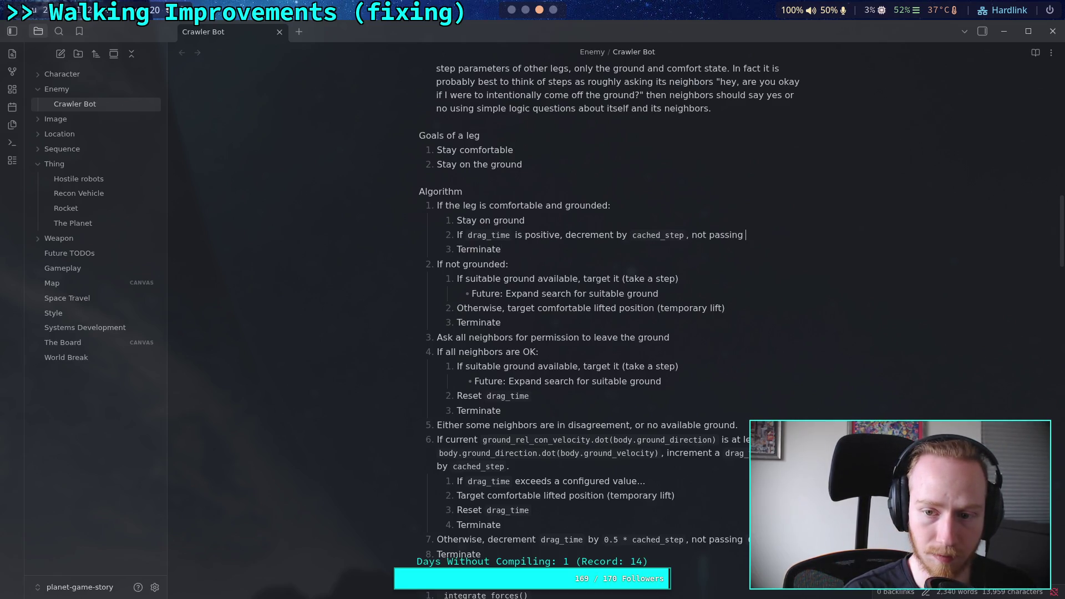
{"action": "left_click", "coordinate": [661, 265]}
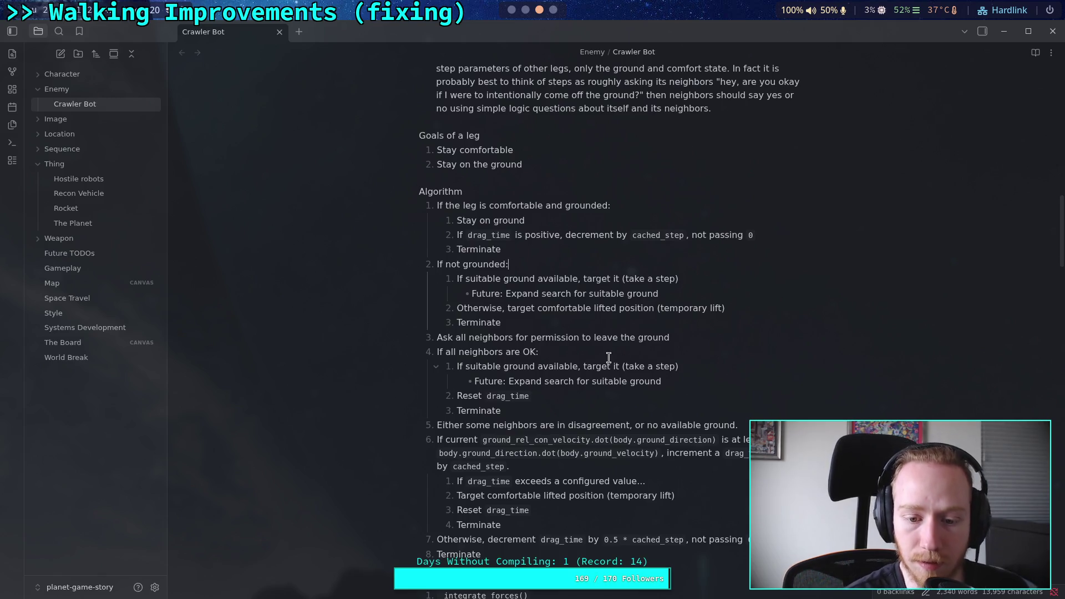
{"action": "left_click", "coordinate": [485, 540]}
{"action": "type", "text": "if"}
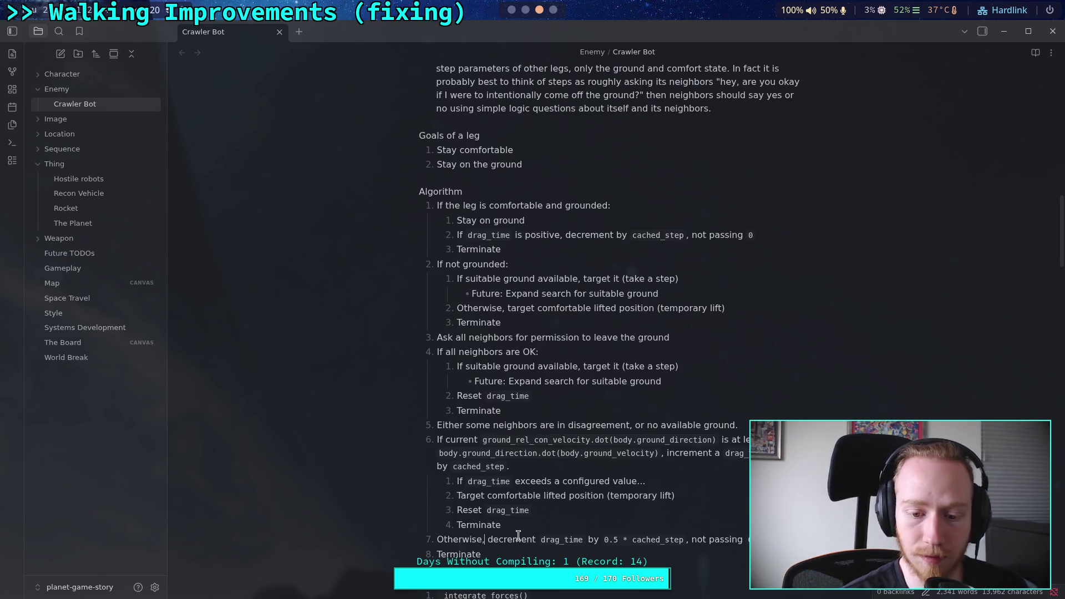
{"action": "type", "text": " `drag_time`"}
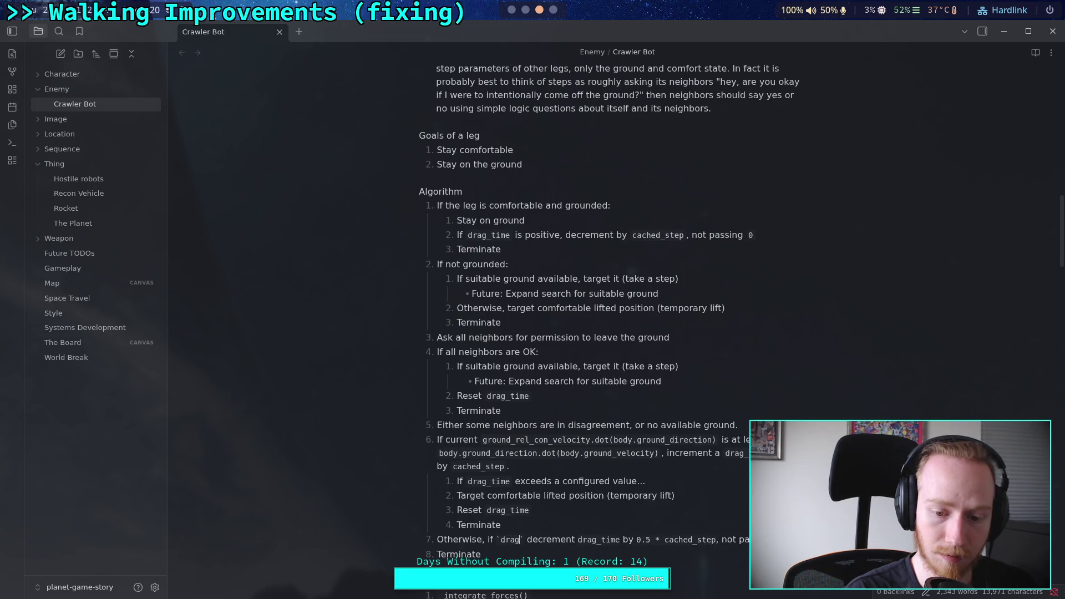
{"action": "type", "text": " is positive,"}
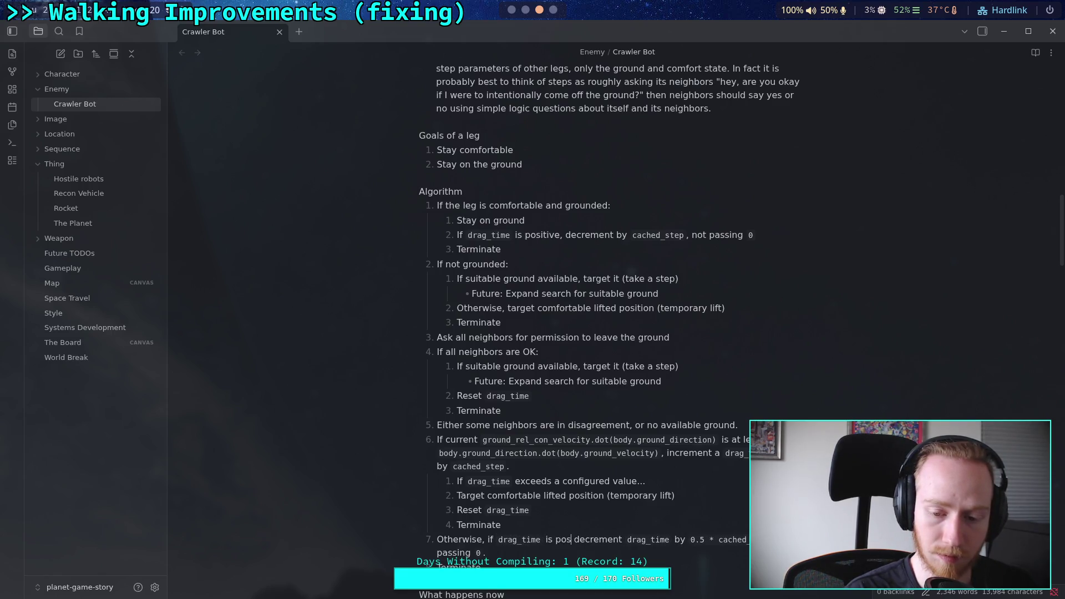
Step: Delete step 7's duplicate drag_time and the ', not passing 0' clauses from steps 7 and 1.2
{"action": "left_click_drag", "start_coordinate": [649, 539], "coordinate": [686, 540]}
{"action": "key", "text": "BackSpace"}
{"action": "key", "text": "BackSpace"}
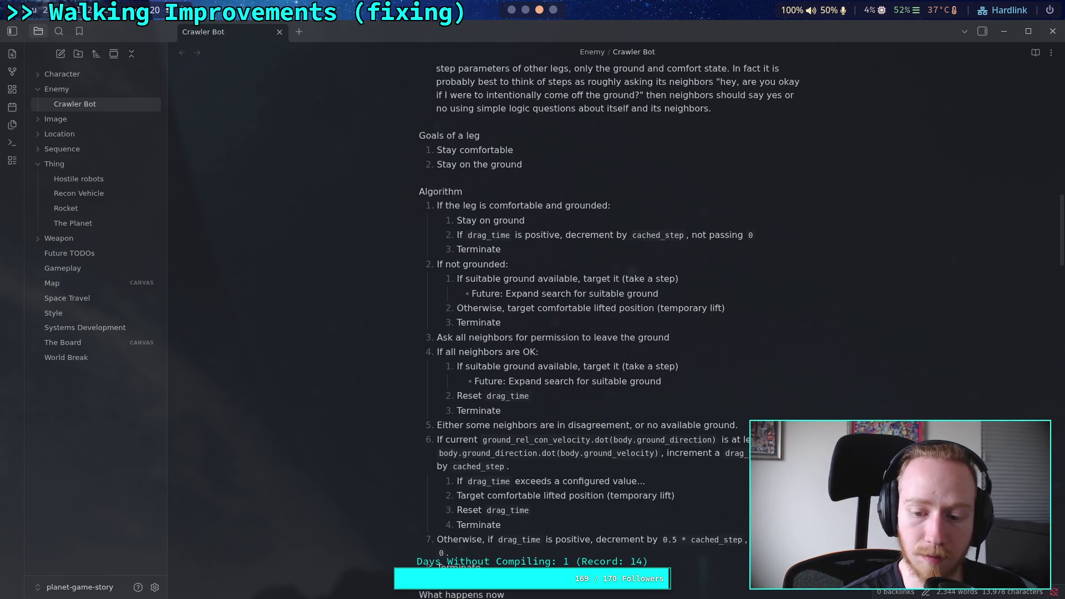
{"action": "left_click_drag", "start_coordinate": [749, 552], "coordinate": [747, 544]}
{"action": "key", "text": "BackSpace"}
{"action": "left_click", "coordinate": [702, 355]}
{"action": "left_click_drag", "start_coordinate": [756, 235], "coordinate": [687, 235]}
{"action": "key", "text": "BackSpace"}
{"action": "left_click", "coordinate": [610, 283]}
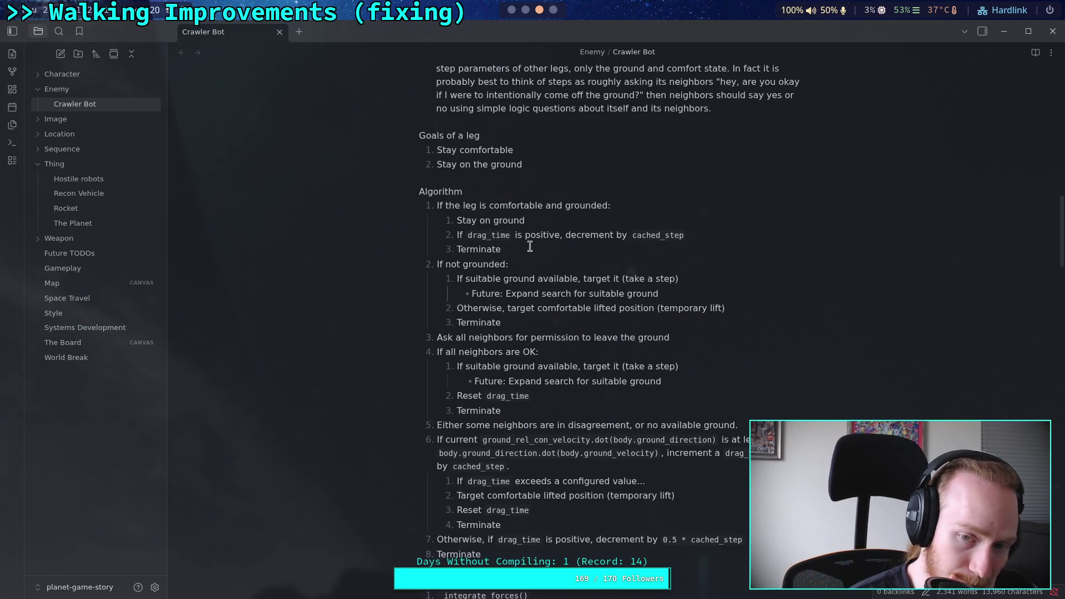
Step: Change step 1.2's decrement amount from `cached_step` to `1.5 * cached_step`
{"action": "left_click", "coordinate": [638, 236]}
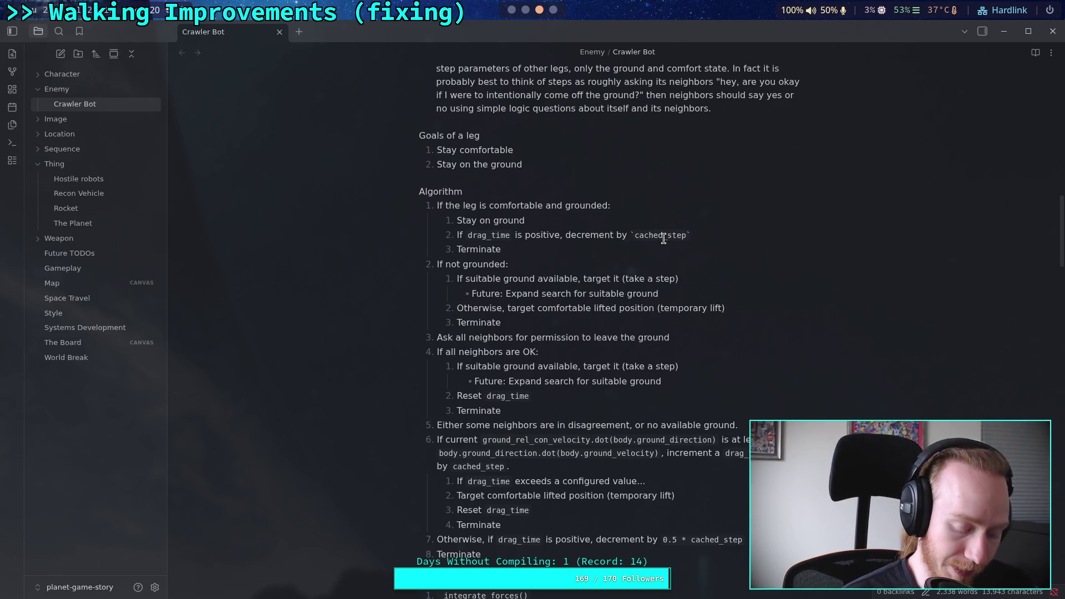
{"action": "type", "text": "1.5 "}
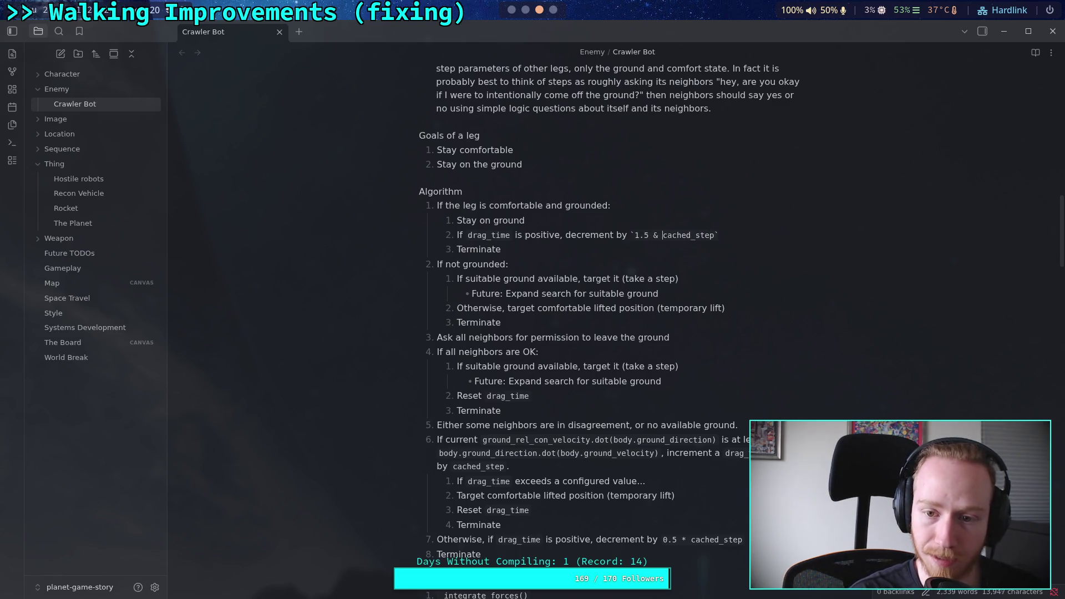
{"action": "type", "text": "*"}
{"action": "left_click", "coordinate": [629, 260]}
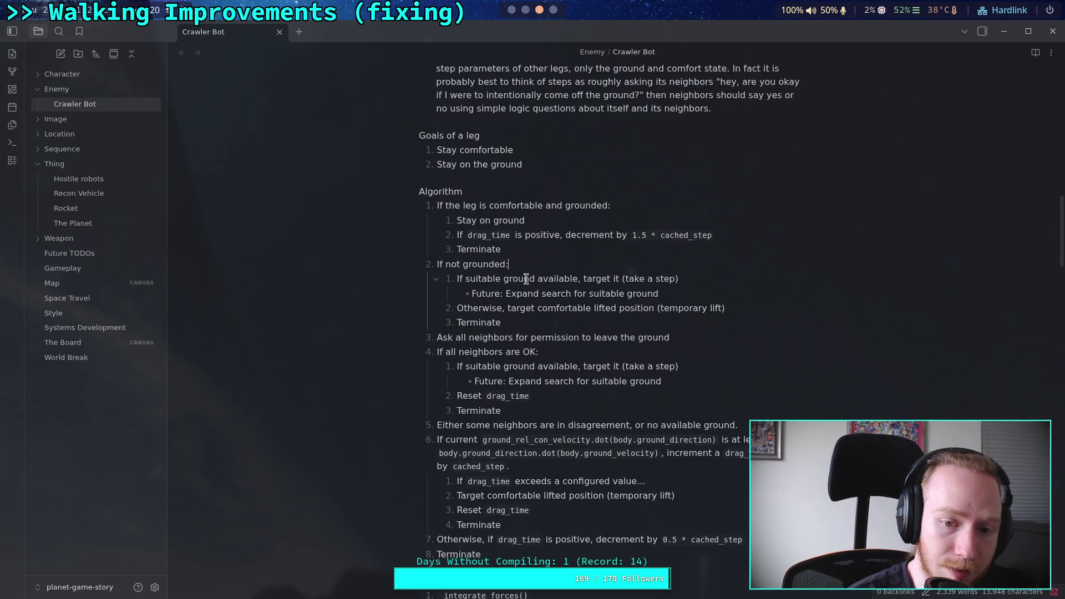
{"action": "left_click", "coordinate": [572, 308]}
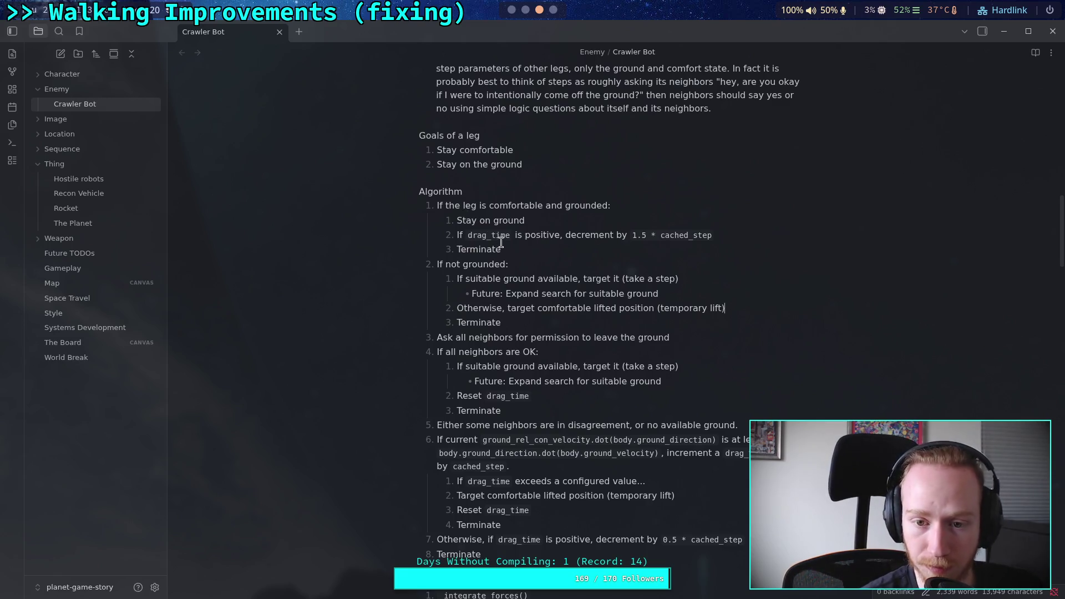
{"action": "left_click_drag", "start_coordinate": [507, 248], "coordinate": [463, 235]}
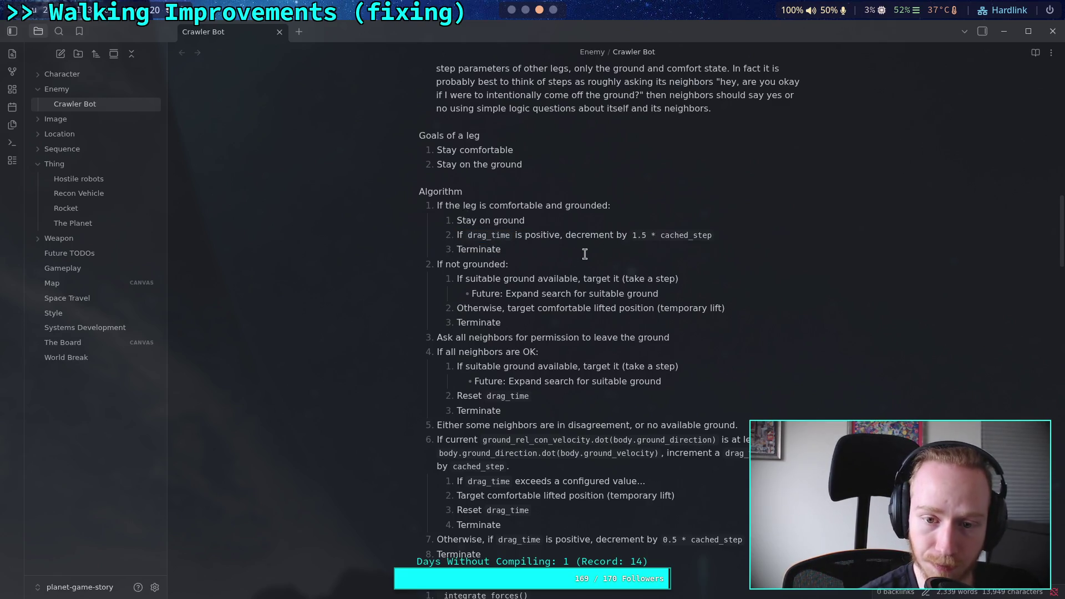
{"action": "left_click", "coordinate": [749, 232]}
{"action": "key", "text": "Up"}
{"action": "left_click", "coordinate": [737, 235]}
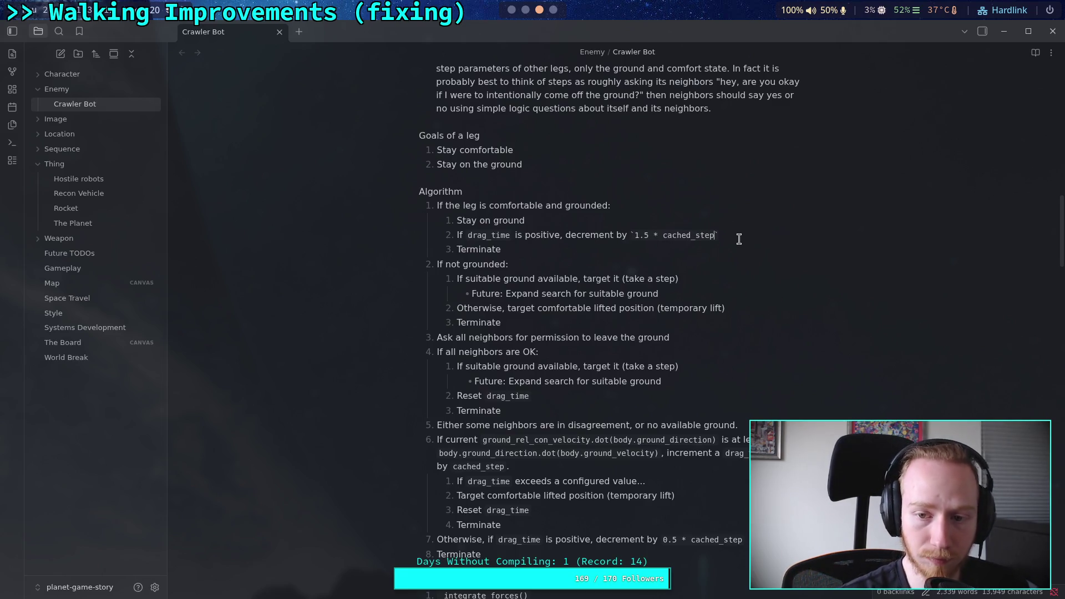
Step: Add a continuation line under the decrement step: 'Generally, drag should be zero here, but o'
{"action": "key", "text": "shift+Return"}
{"action": "type", "text": "Generally, "}
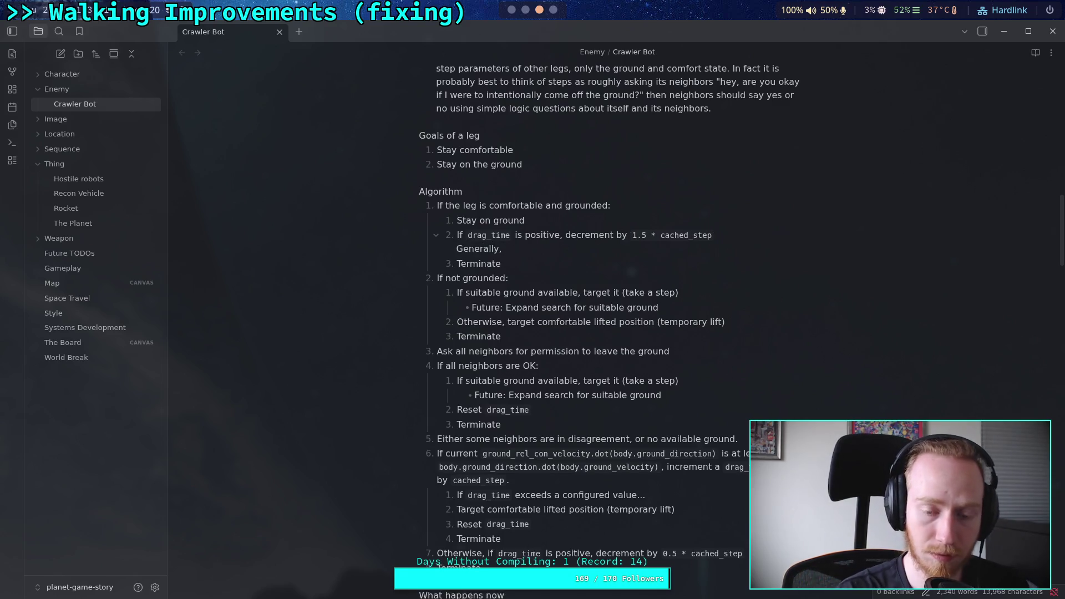
{"action": "type", "text": "drag should be reset ozero"}
{"action": "key", "text": "BackSpace"}
{"action": "key", "text": "BackSpace"}
{"action": "key", "text": "BackSpace"}
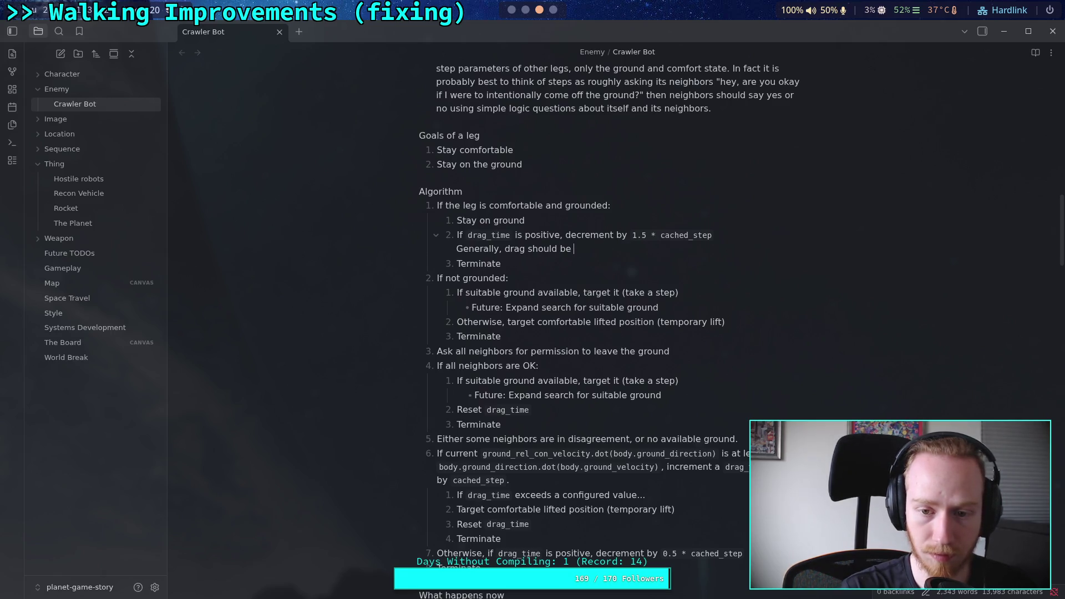
{"action": "type", "text": "zero here, "}
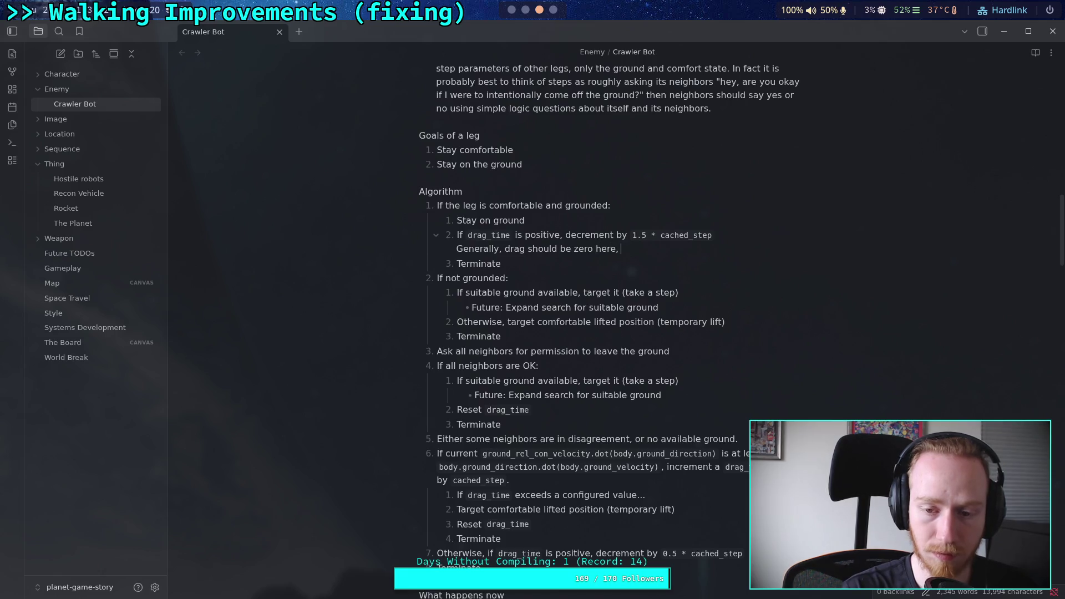
{"action": "type", "text": "but "}
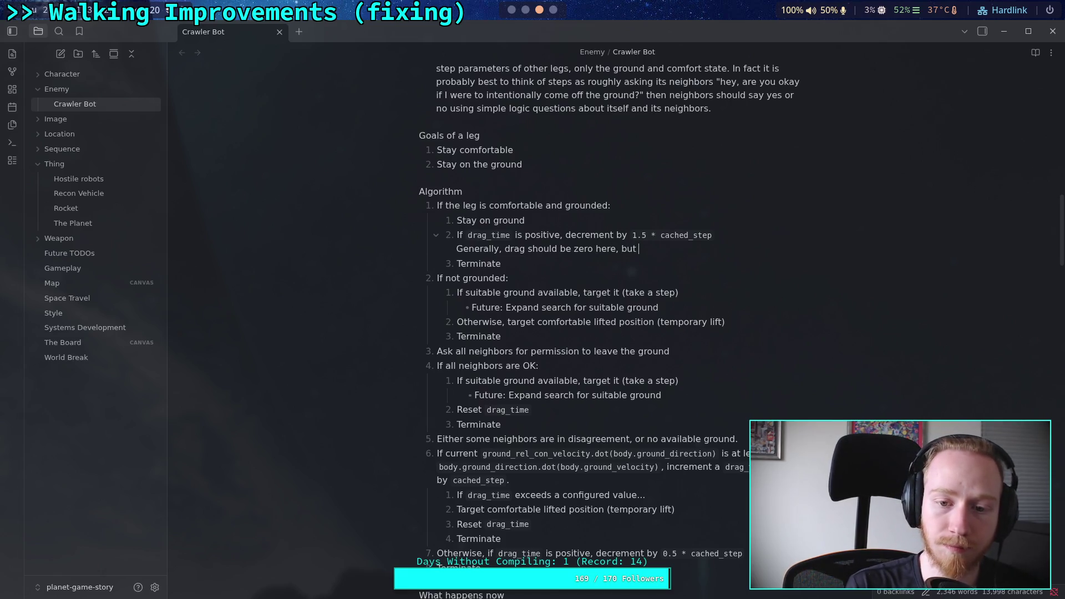
{"action": "type", "text": "o"}
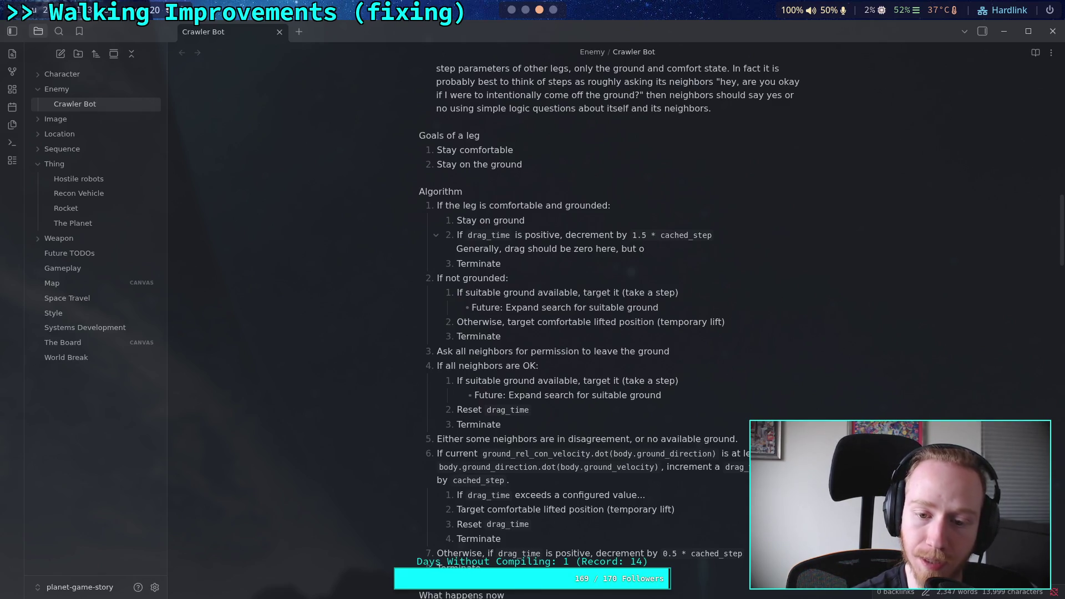
{"action": "left_click", "coordinate": [549, 402]}
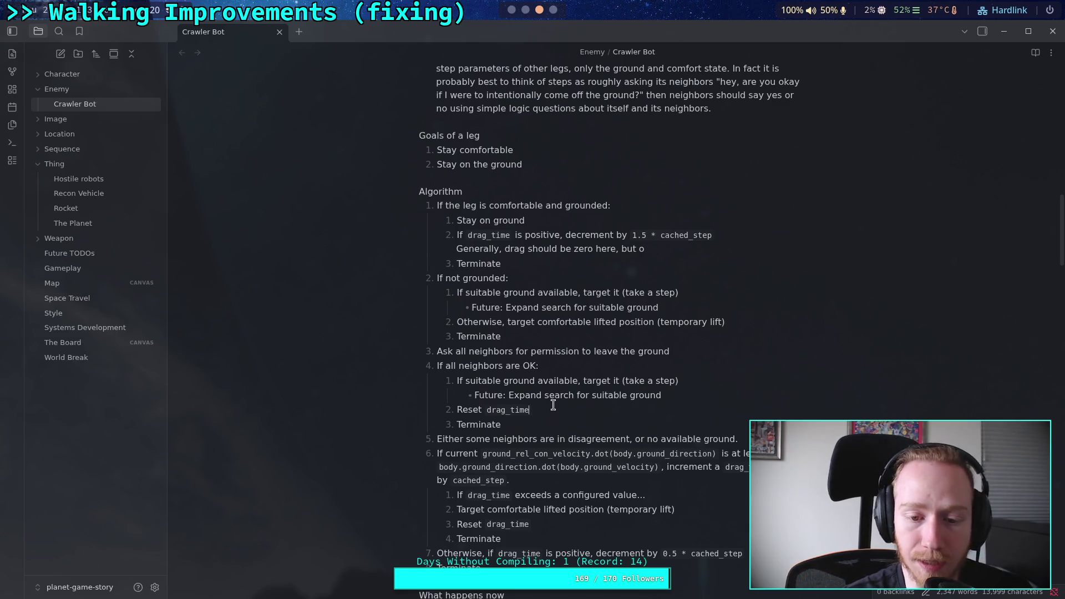
Step: Indent step 4's Reset drag_time line one level deeper
{"action": "left_click", "coordinate": [539, 323]}
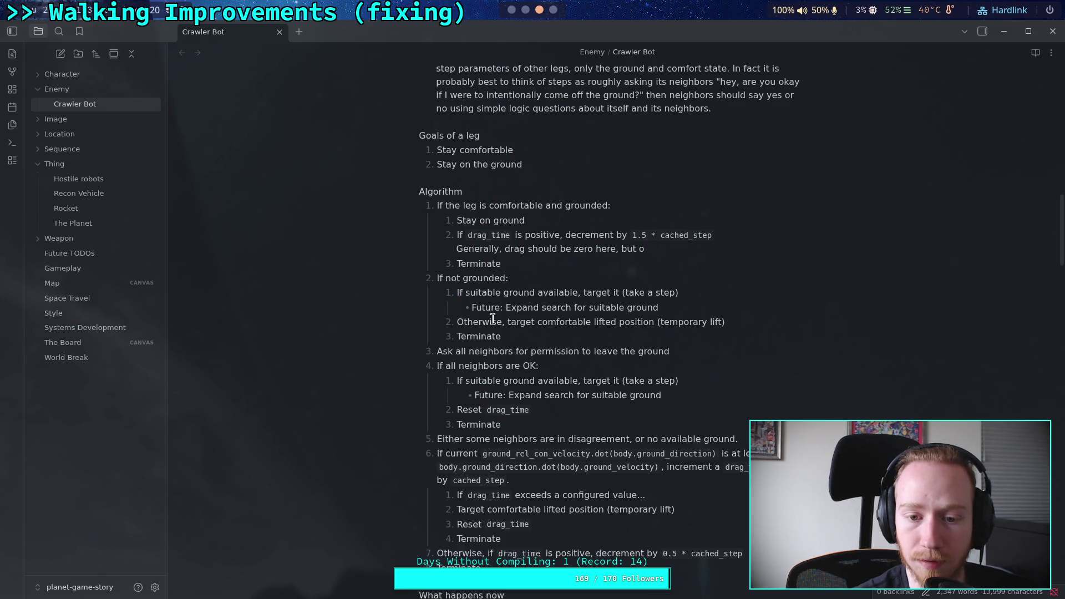
{"action": "left_click", "coordinate": [559, 409]}
{"action": "left_click_drag", "start_coordinate": [559, 410], "coordinate": [437, 407]}
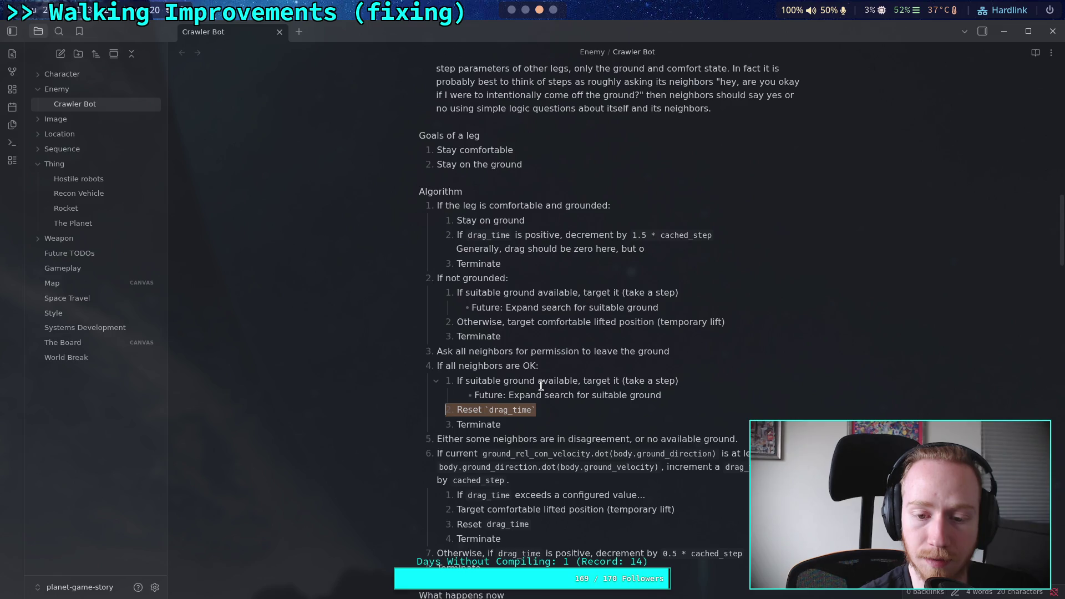
{"action": "left_click", "coordinate": [592, 410]}
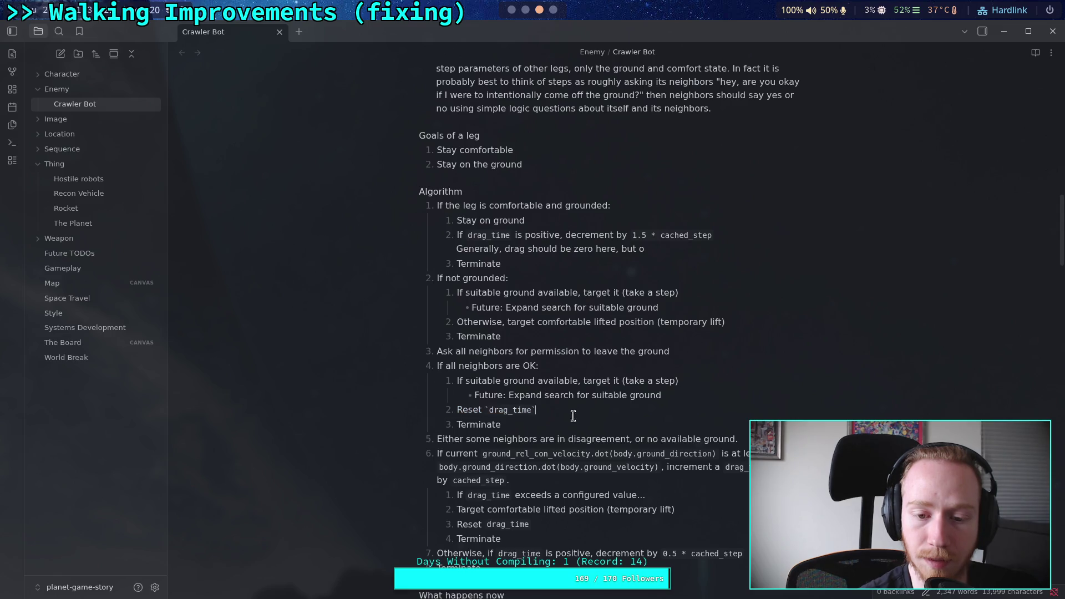
{"action": "key", "text": "Down"}
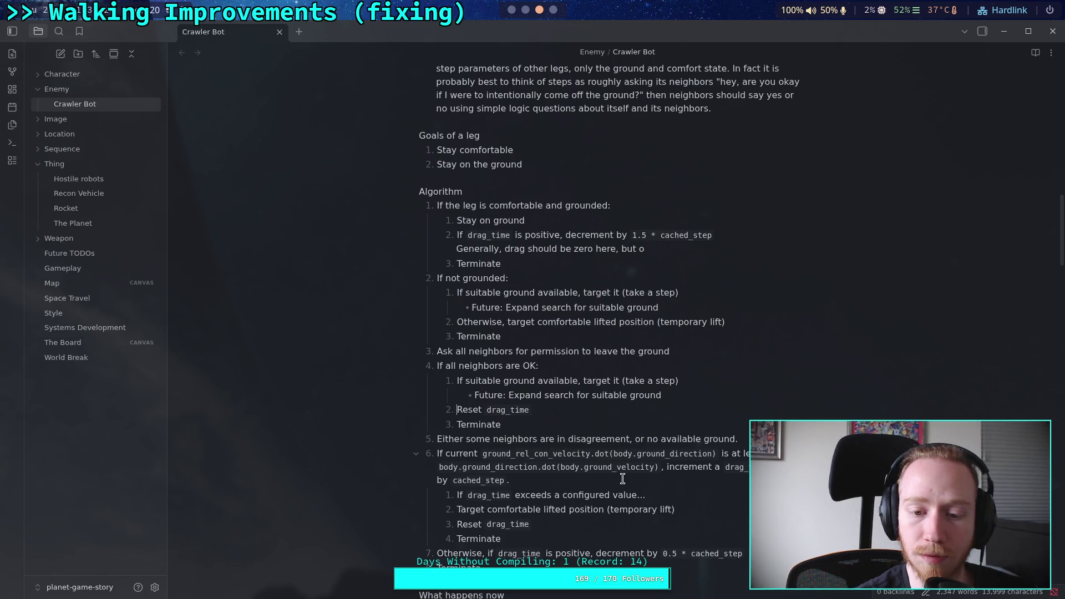
{"action": "key", "text": "Tab"}
{"action": "key", "text": "Tab"}
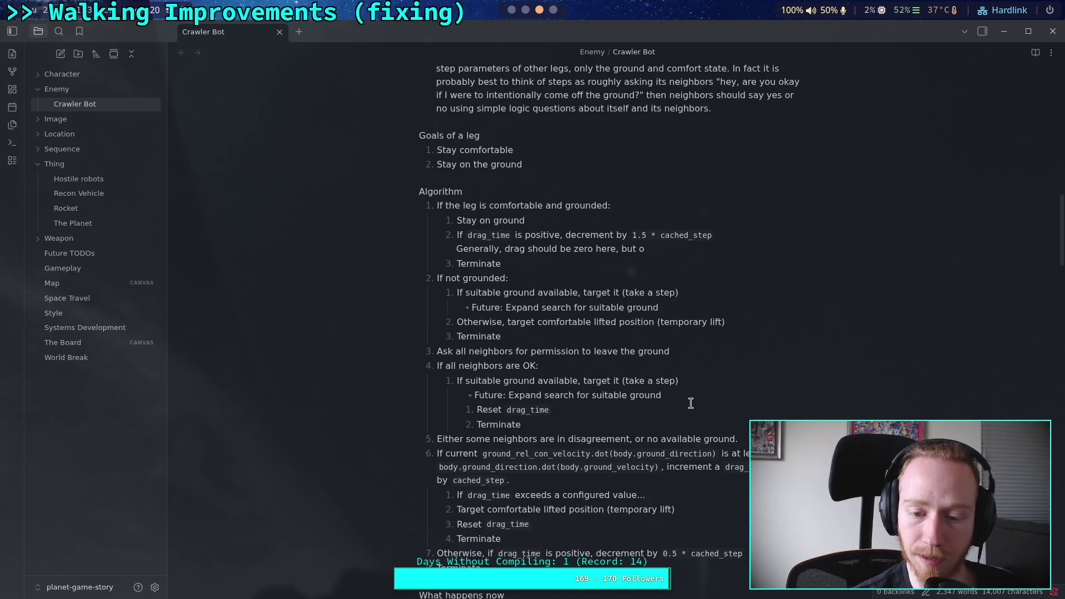
Step: Delete the Future expand-search note and the Reset drag_time line from step 4
{"action": "left_click", "coordinate": [678, 396]}
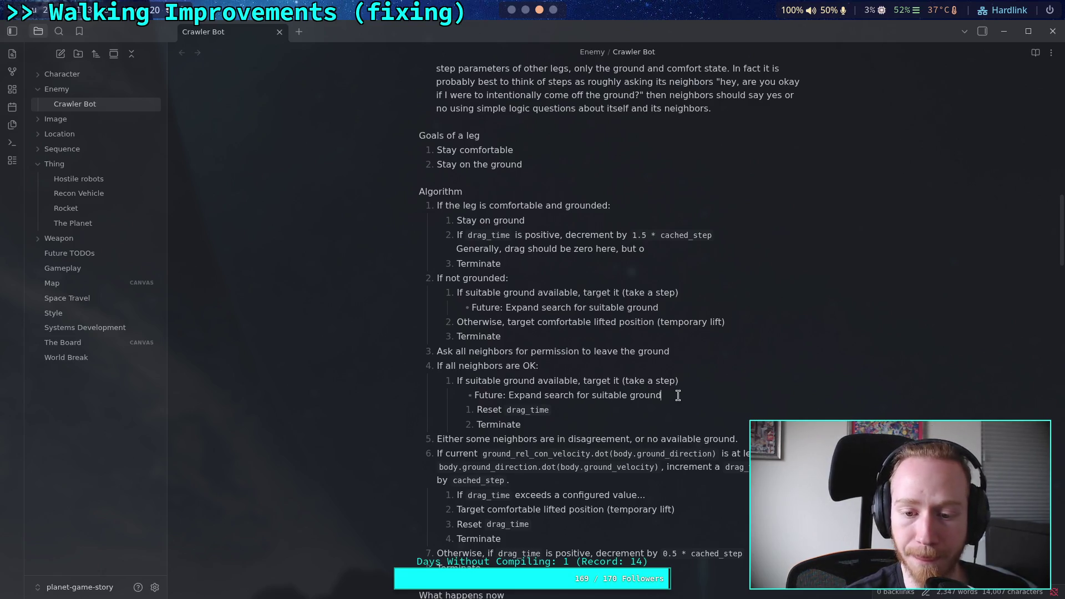
{"action": "left_click_drag", "start_coordinate": [678, 396], "coordinate": [465, 395]}
{"action": "key", "text": "ctrl+c"}
{"action": "key", "text": "BackSpace"}
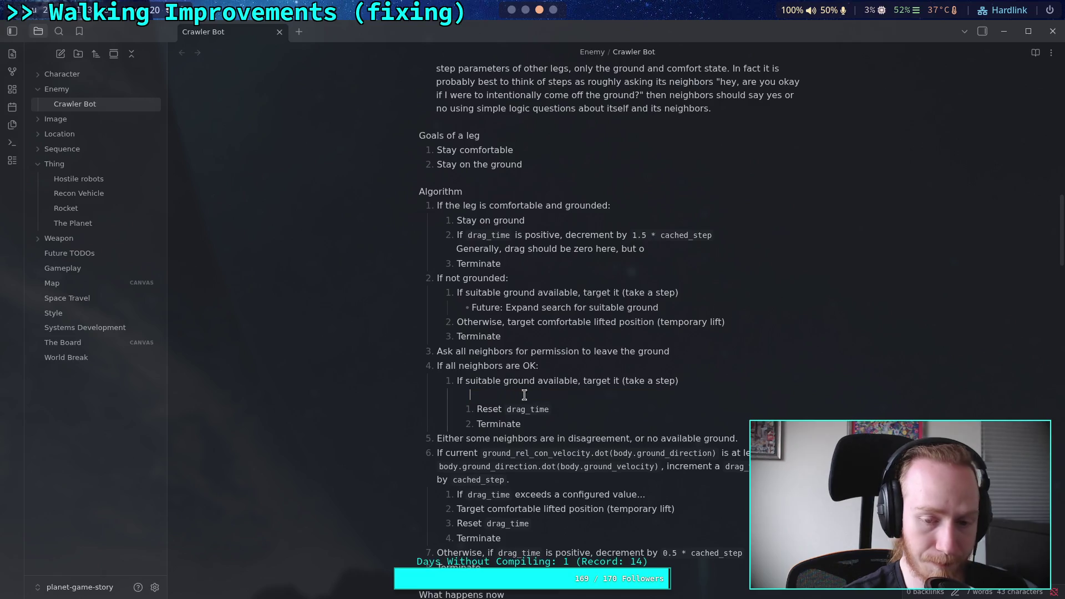
{"action": "key", "text": "BackSpace"}
{"action": "key", "text": "Down"}
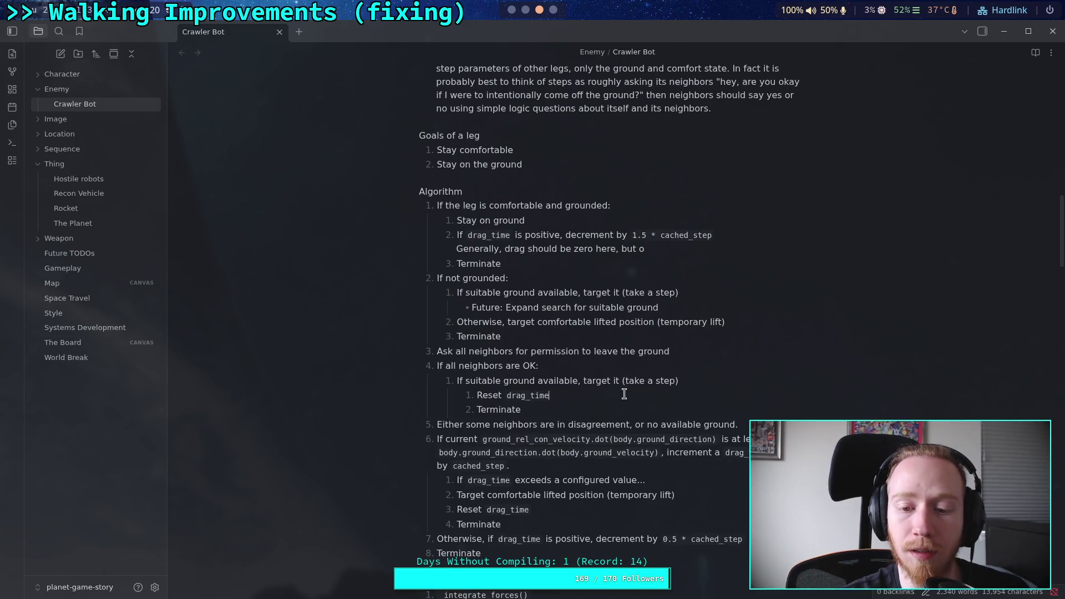
{"action": "triple_click", "coordinate": [625, 394]}
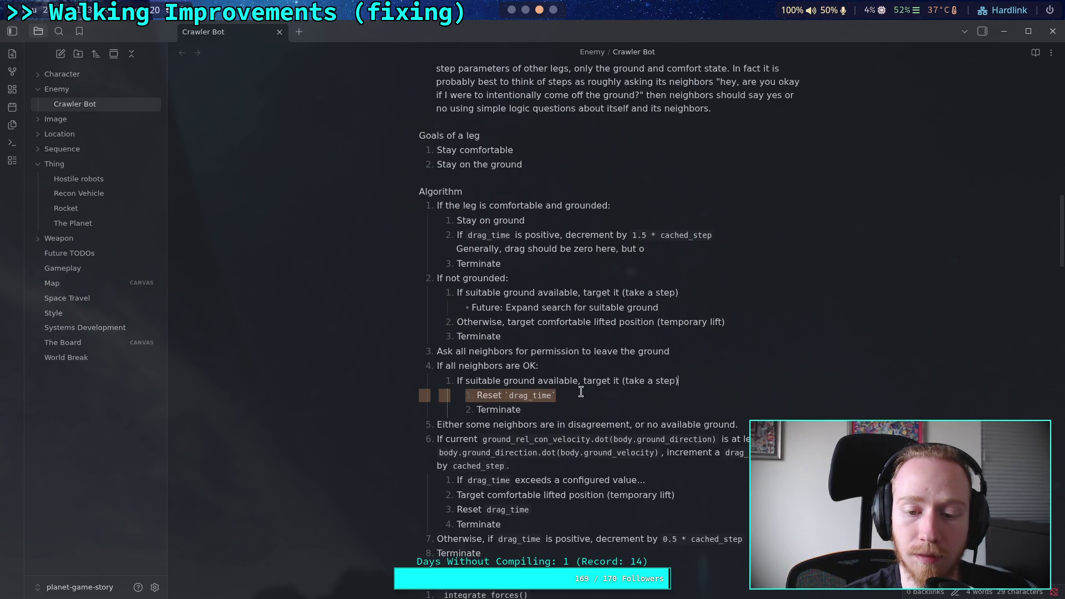
{"action": "key", "text": "BackSpace"}
{"action": "key", "text": "BackSpace"}
Step: End 'If suitable ground available' with a colon and nest 'Target it (take a step)' beneath it
{"action": "type", "text": ":"}
{"action": "key", "text": "Return"}
{"action": "key", "text": "Tab"}
{"action": "key", "text": "Delete"}
{"action": "type", "text": "Target it (take a step"}
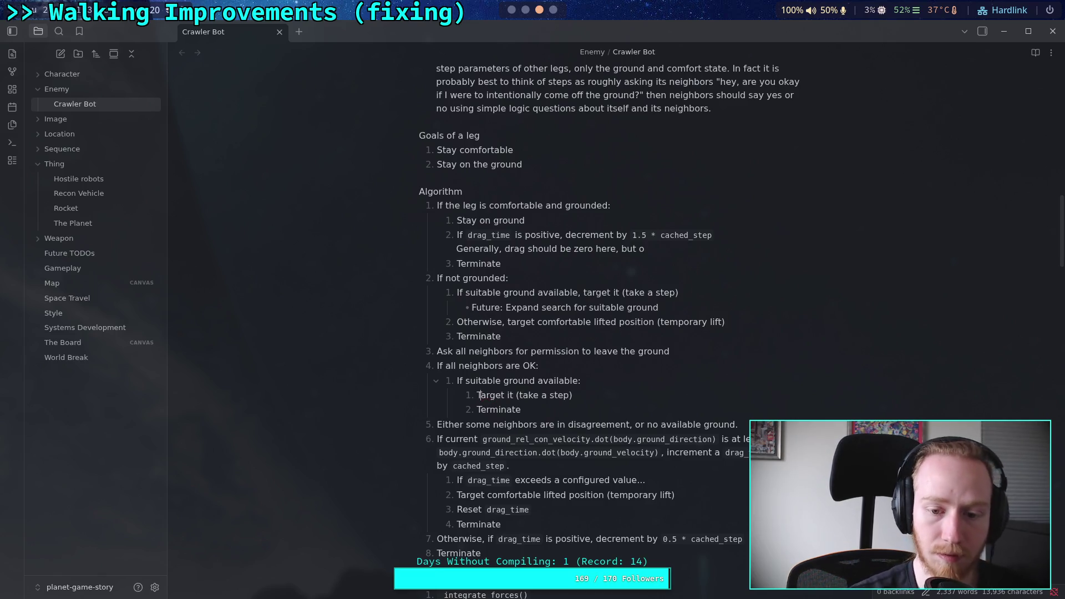
Step: Paste the 'Future: Expand search for suitable ground' bullet after the nested Terminate, outdented one level
{"action": "left_click", "coordinate": [579, 409]}
{"action": "key", "text": "Return"}
{"action": "key", "text": "BackSpace"}
{"action": "type", "text": "-"}
{"action": "key", "text": "ctrl+v"}
{"action": "left_click", "coordinate": [473, 425]}
{"action": "key", "text": "BackSpace"}
{"action": "key", "text": "shift+Tab"}
{"action": "left_click", "coordinate": [524, 351]}
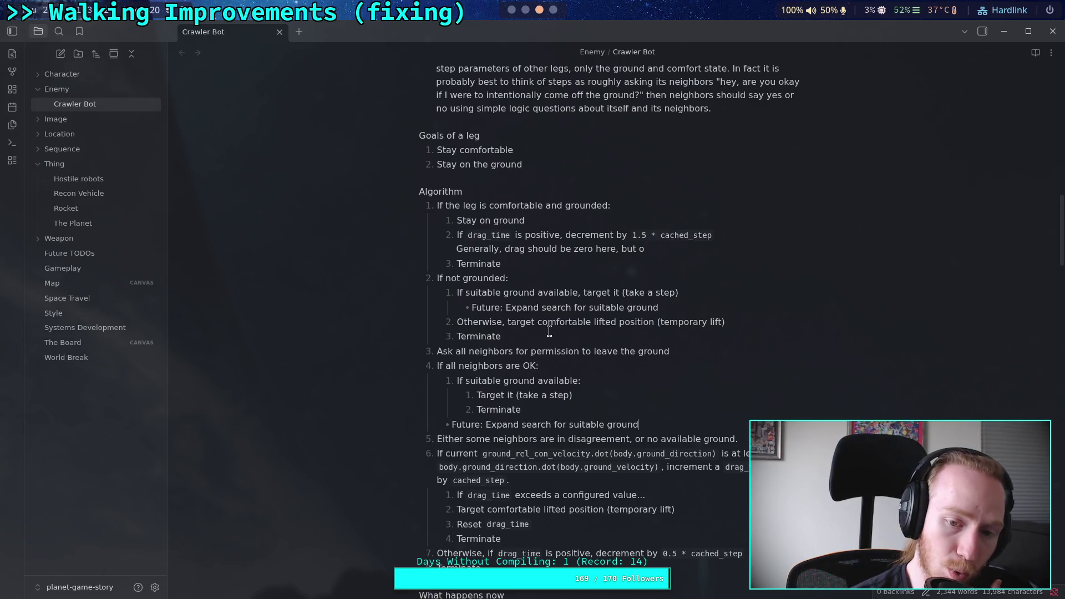
{"action": "left_click", "coordinate": [529, 267]}
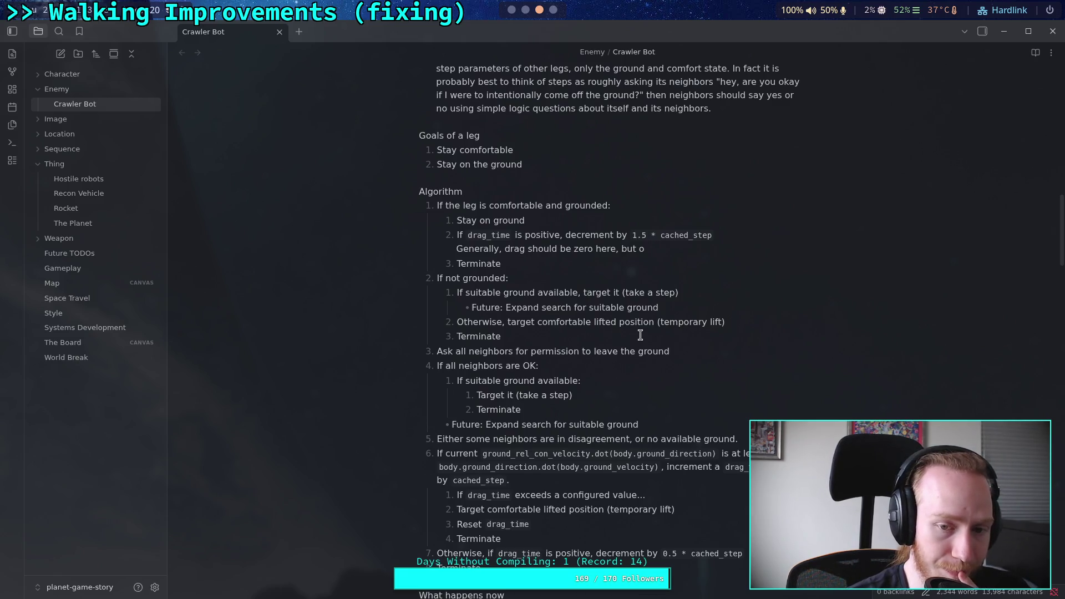
Step: Add an empty top-level step after step 1, then remove it again
{"action": "key", "text": "Return"}
{"action": "key", "text": "shift+Tab"}
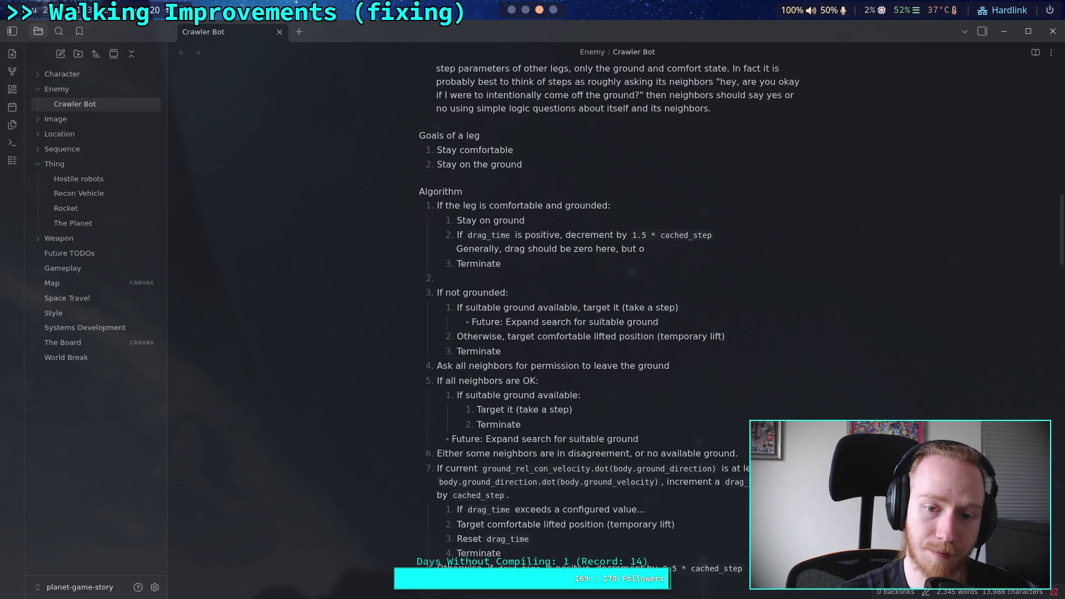
{"action": "key", "text": "BackSpace"}
{"action": "key", "text": "BackSpace"}
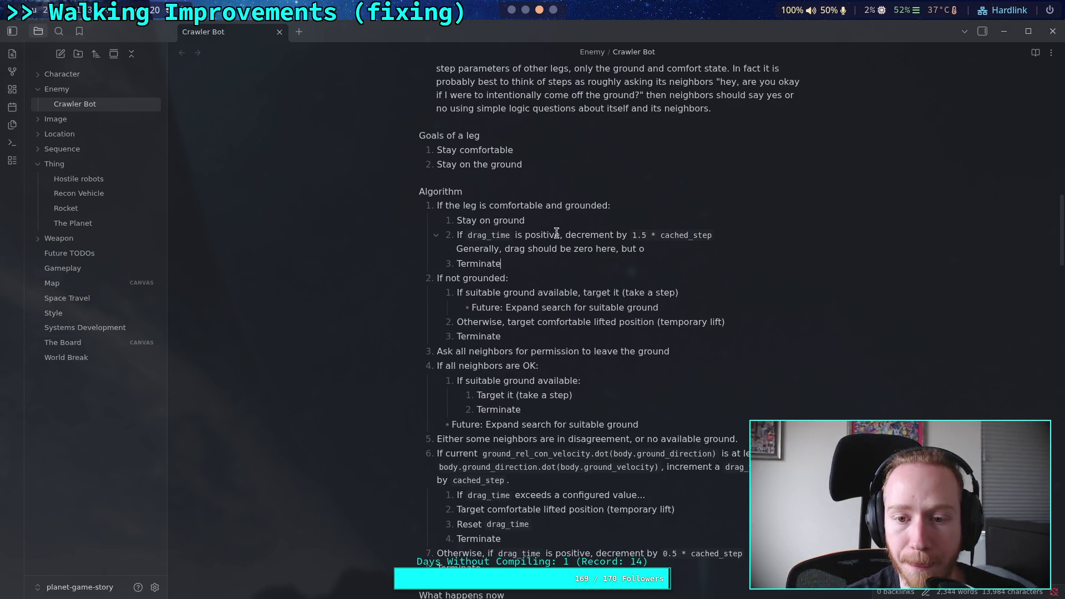
Step: Insert '0. Search for suitable ground' under the Algorithm heading, correcting the typos
{"action": "left_click", "coordinate": [525, 197]}
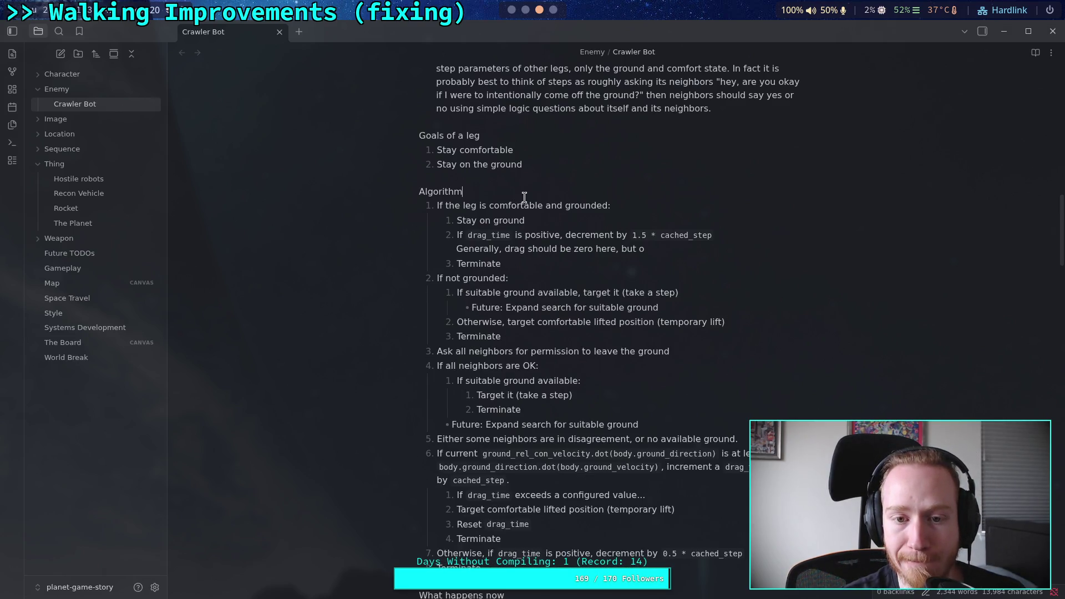
{"action": "key", "text": "Return"}
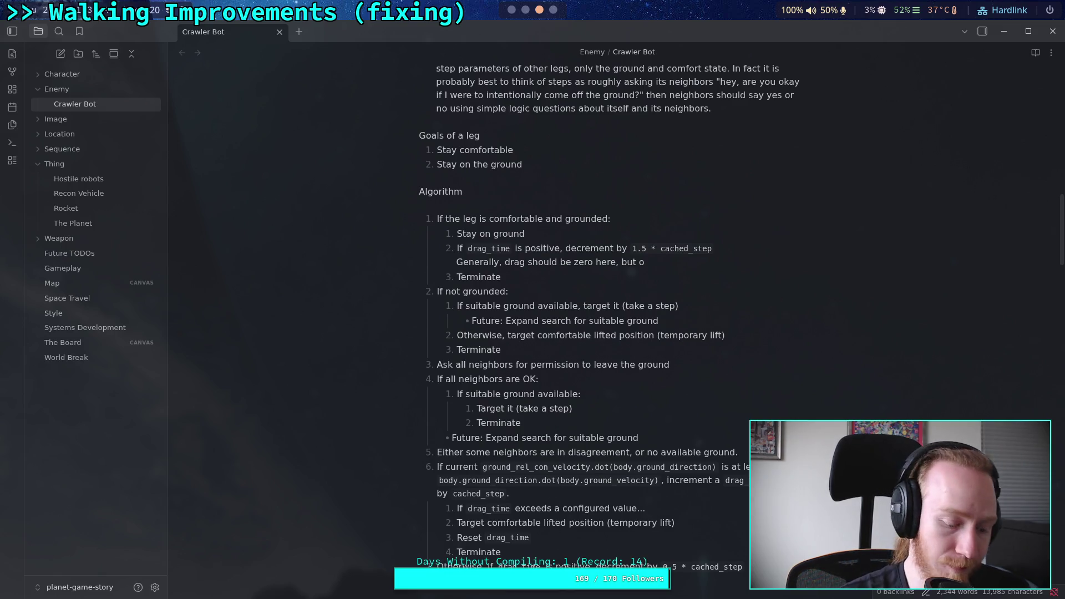
{"action": "type", "text": "0."}
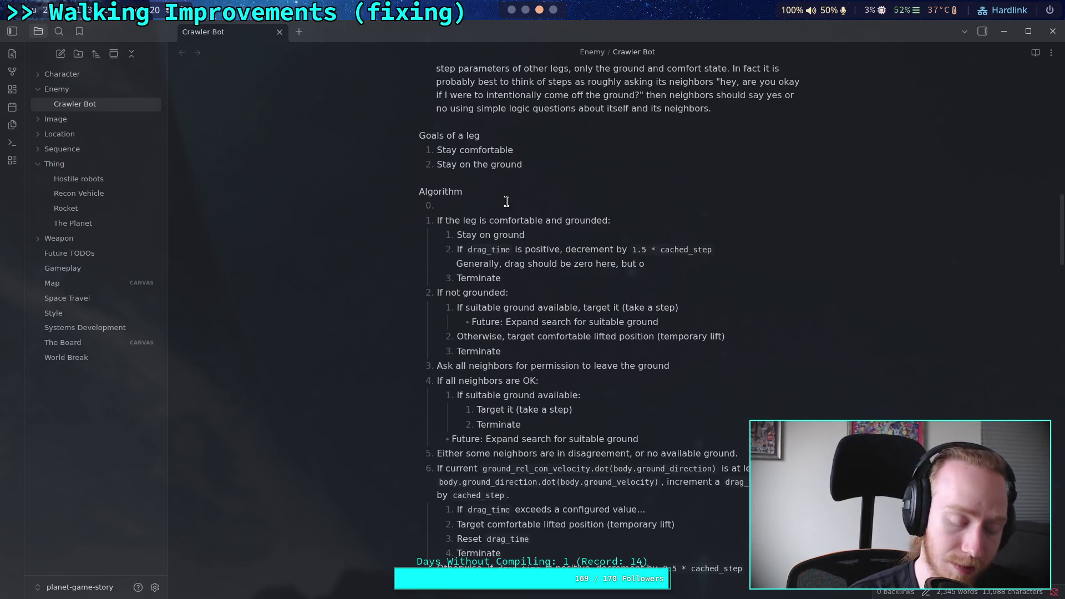
{"action": "type", "text": "Update se"}
{"action": "type", "text": "arch for suitab"}
{"action": "type", "text": "le ground"}
{"action": "key", "text": "BackSpace"}
{"action": "key", "text": "BackSpace"}
{"action": "key", "text": "BackSpace"}
{"action": "type", "text": "uitable"}
{"action": "key", "text": "BackSpace"}
{"action": "key", "text": "BackSpace"}
{"action": "key", "text": "BackSpace"}
{"action": "type", "text": "Search"}
{"action": "key", "text": "BackSpace"}
{"action": "key", "text": "BackSpace"}
{"action": "type", "text": "ch for suitable ground"}
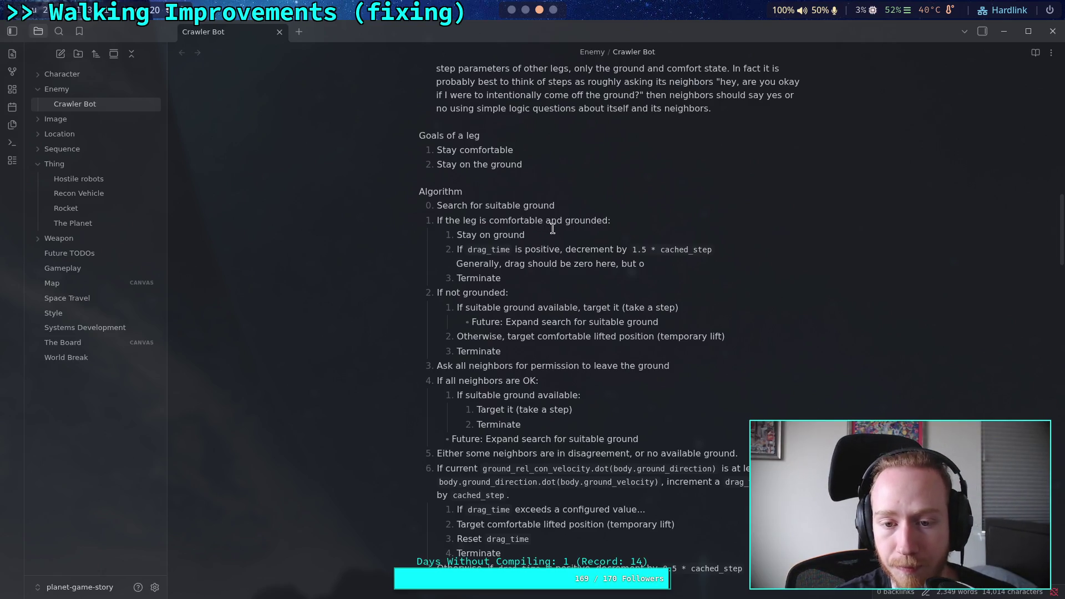
{"action": "left_click", "coordinate": [581, 249]}
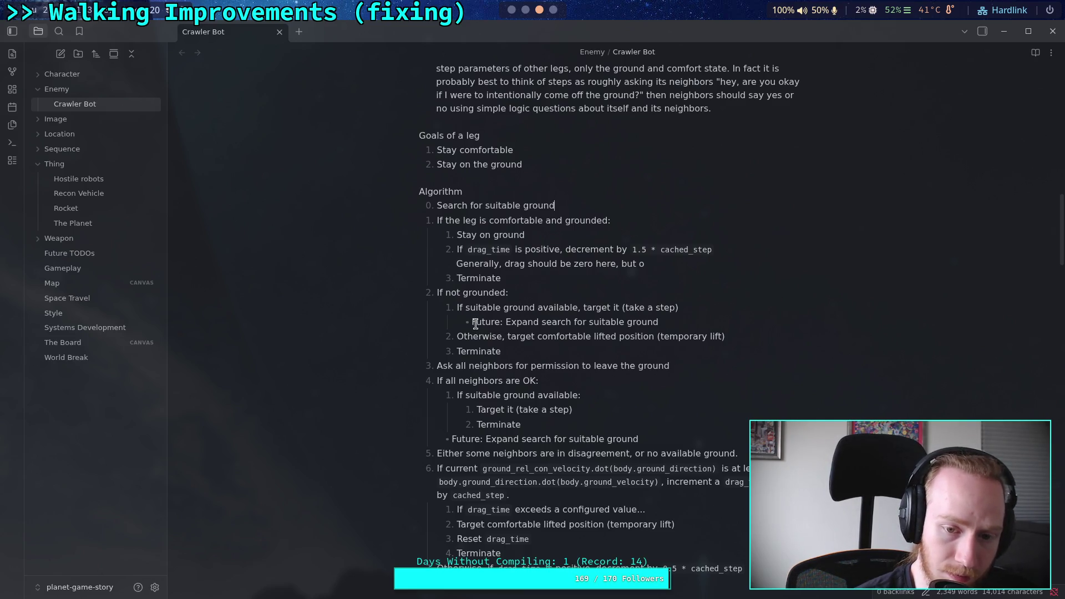
Step: Move the Future note from the first nested step to below the temporary-lift step
{"action": "left_click_drag", "start_coordinate": [474, 323], "coordinate": [686, 323]}
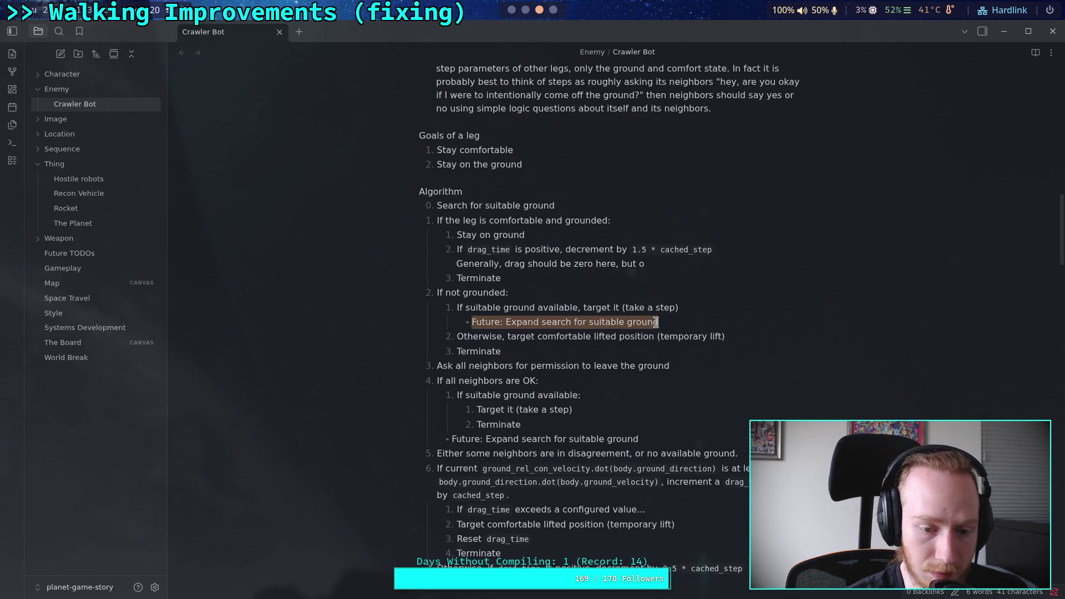
{"action": "key", "text": "BackSpace"}
{"action": "left_click", "coordinate": [750, 332]}
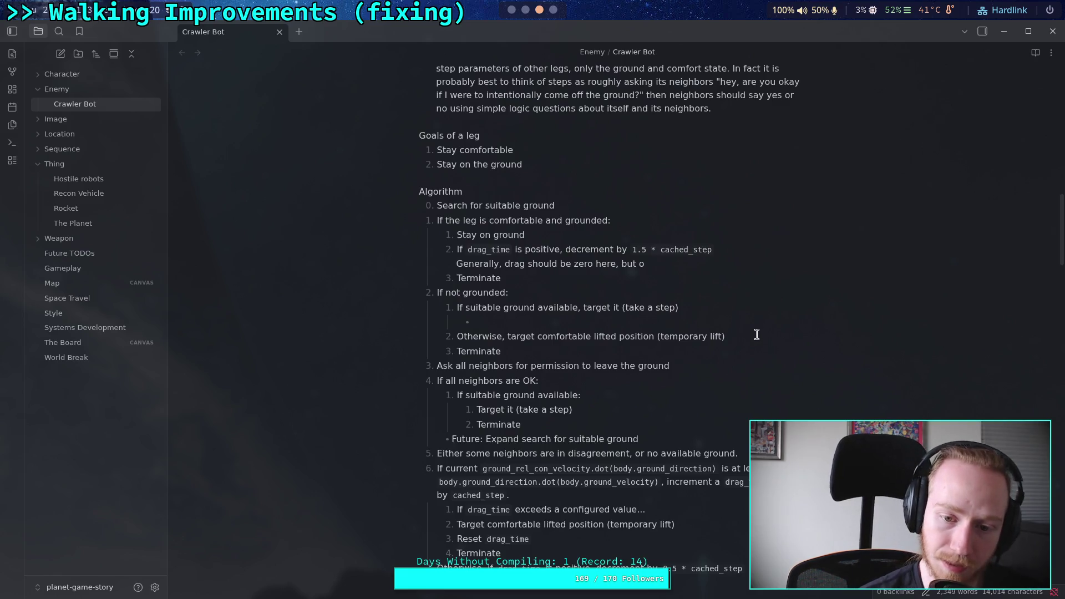
{"action": "key", "text": "Return"}
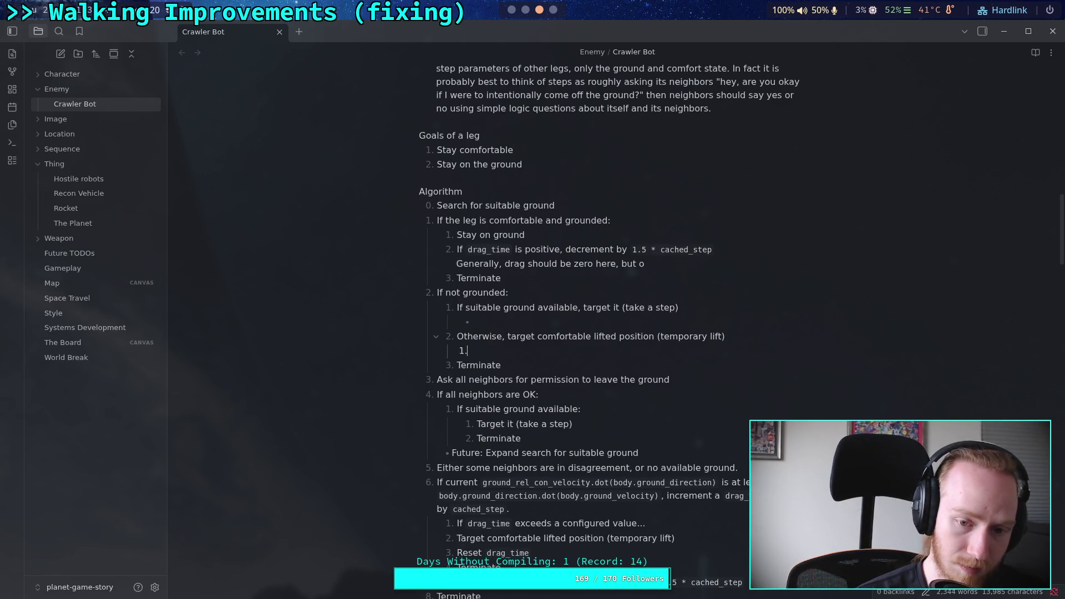
{"action": "key", "text": "ctrl+v"}
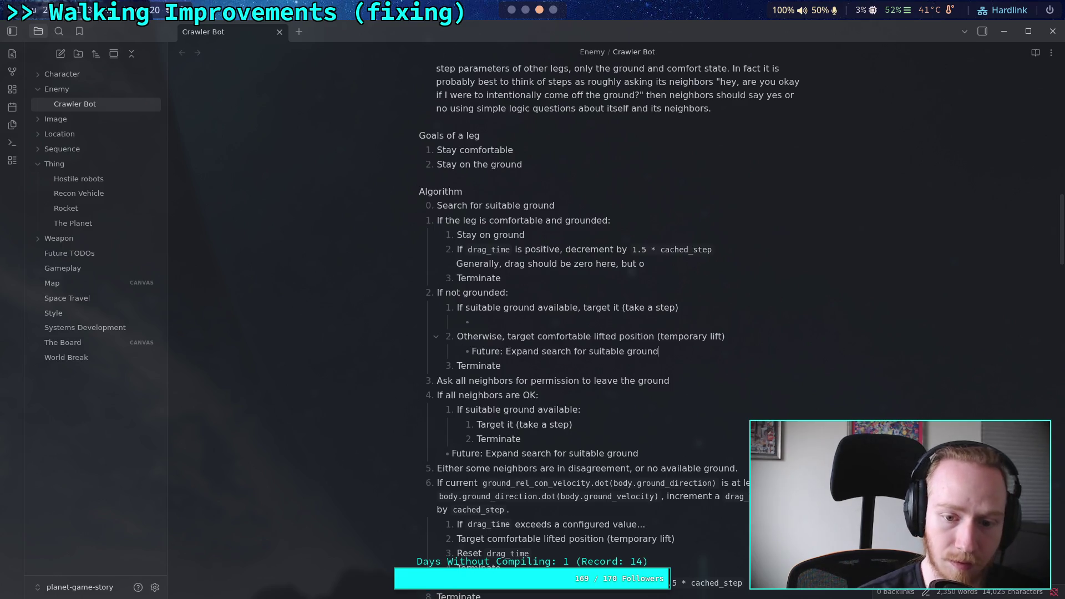
{"action": "left_click", "coordinate": [677, 318]}
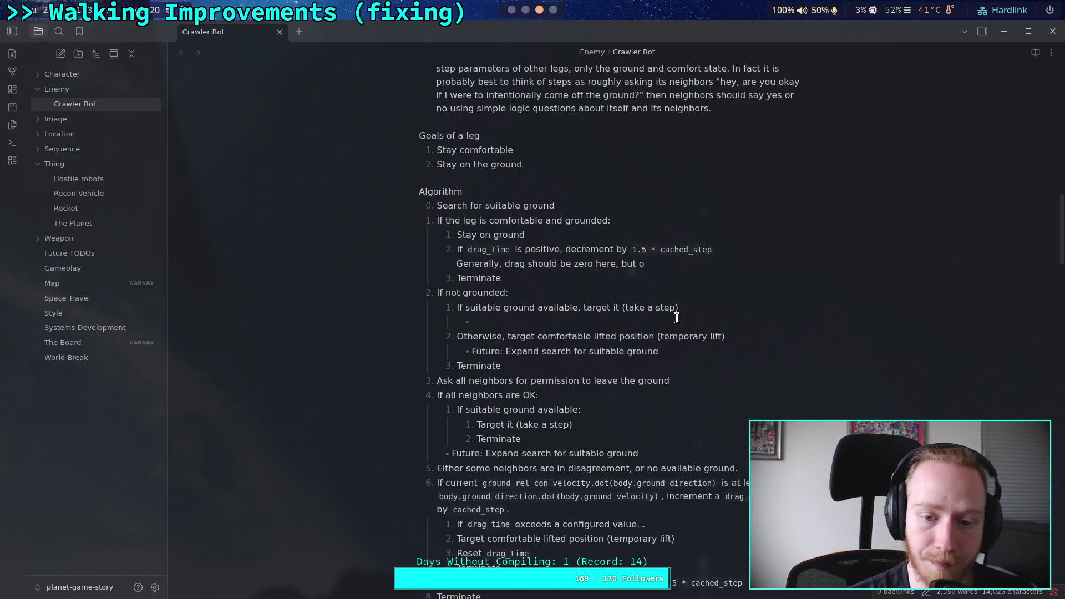
{"action": "key", "text": "BackSpace"}
Step: Nest 'Target it (take a step)' and a new 'Terminate' under 'If suitable ground available:'
{"action": "key", "text": "BackSpace"}
{"action": "left_click", "coordinate": [586, 308]}
{"action": "key", "text": "BackSpace"}
{"action": "key", "text": "BackSpace"}
{"action": "key", "text": "BackSpace"}
{"action": "type", "text": ":"}
{"action": "key", "text": "Return"}
{"action": "key", "text": "Tab"}
{"action": "type", "text": "T"}
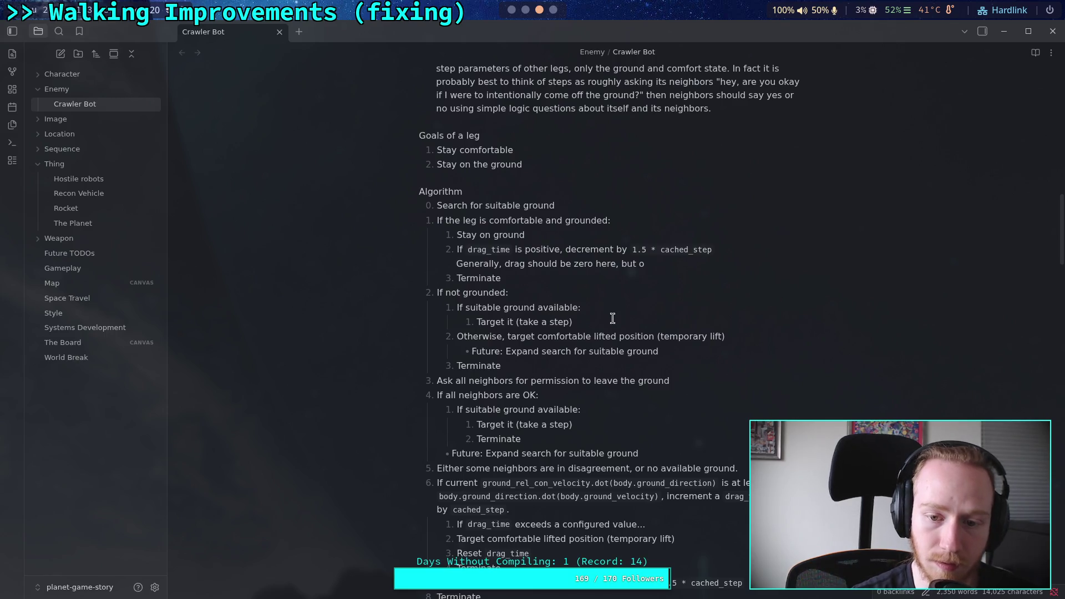
{"action": "key", "text": "Return"}
{"action": "type", "text": "Tem"}
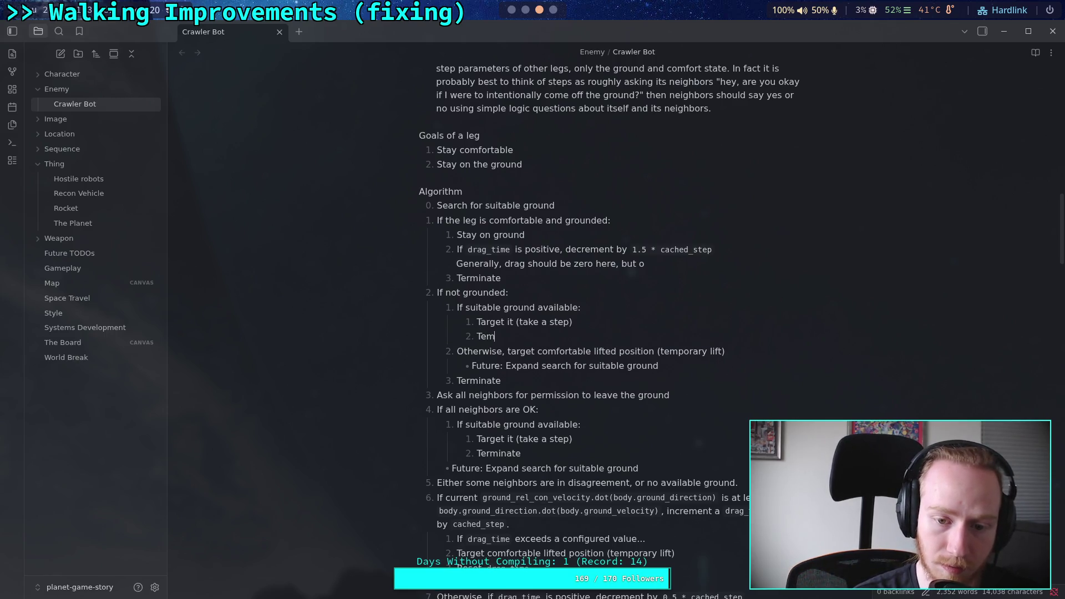
{"action": "key", "text": "BackSpace"}
{"action": "type", "text": "rminate"}
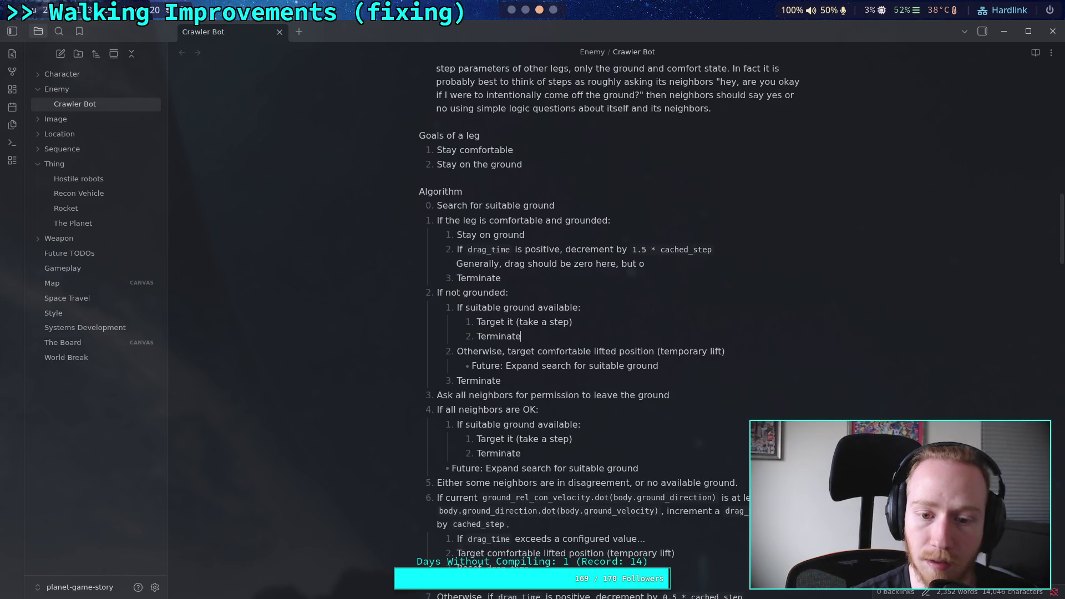
Step: Remove 'Otherwise, ' from the start of the temporary-lift fallback step
{"action": "left_click", "coordinate": [630, 351]}
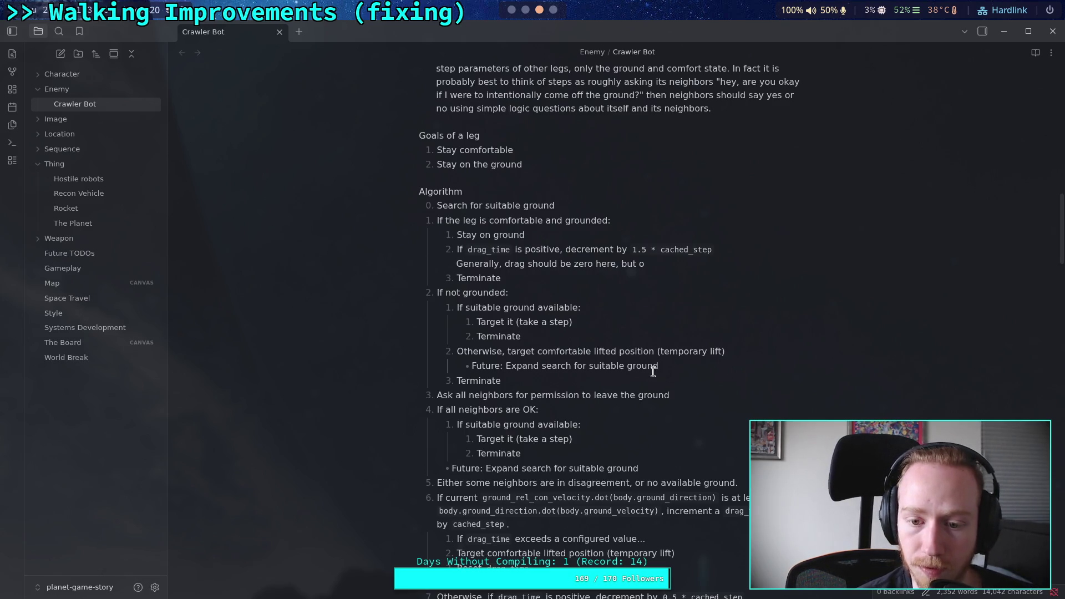
{"action": "left_click_drag", "start_coordinate": [659, 366], "coordinate": [427, 366]}
{"action": "left_click", "coordinate": [540, 366]}
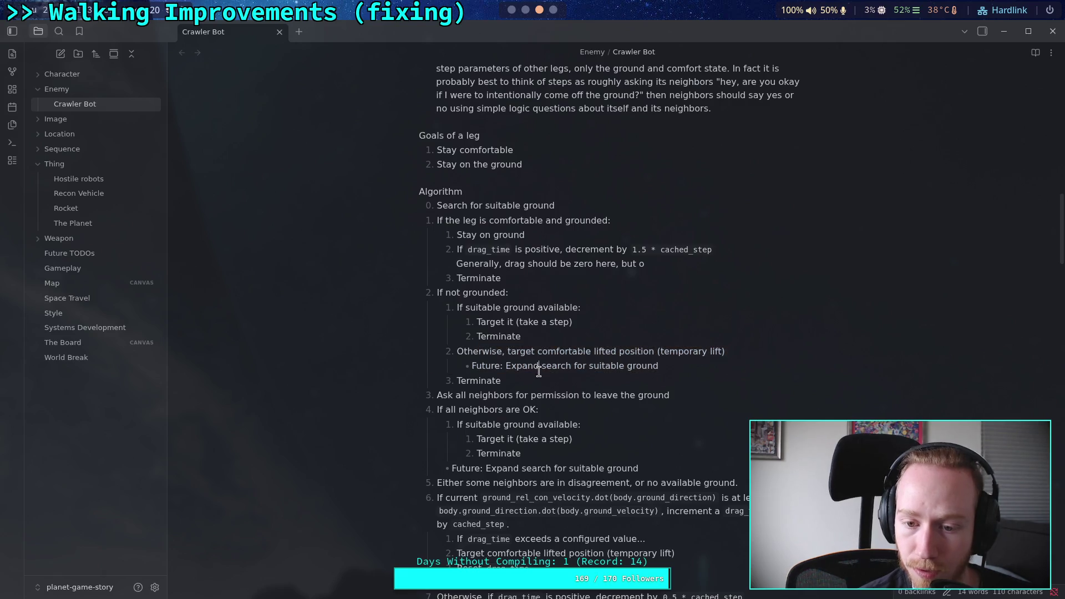
{"action": "left_click", "coordinate": [506, 380]}
{"action": "scroll", "coordinate": [509, 333], "scroll_direction": "down", "scroll_amount": 2}
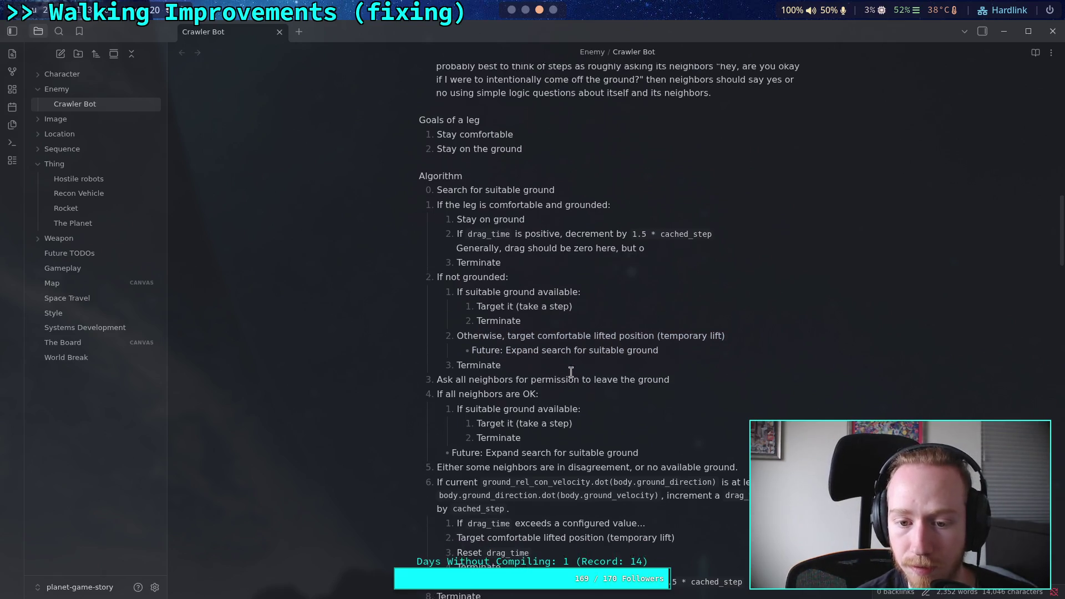
{"action": "left_click_drag", "start_coordinate": [511, 288], "coordinate": [456, 289]}
{"action": "type", "text": "T"}
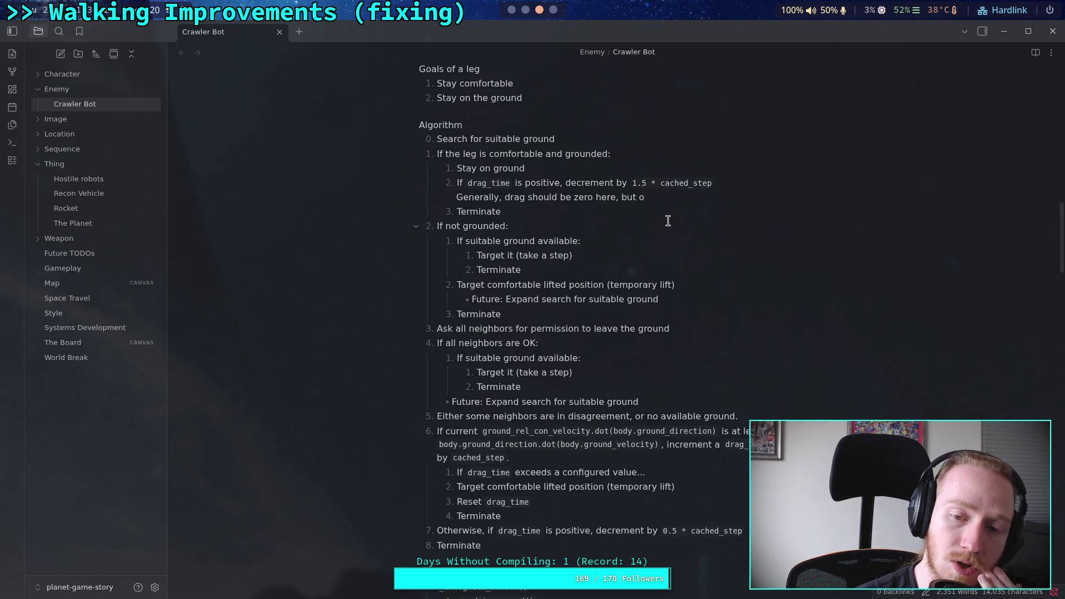
Step: Delete the stray 'o' and nest the lifted-position target and Terminate under the drag_time condition
{"action": "key", "text": "BackSpace"}
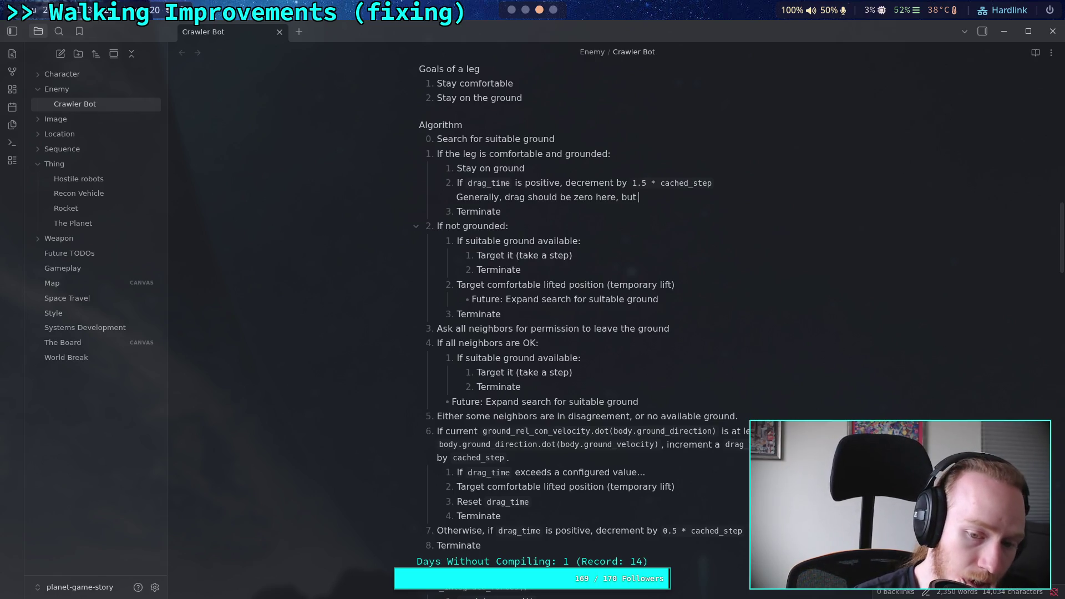
{"action": "left_click", "coordinate": [546, 502]}
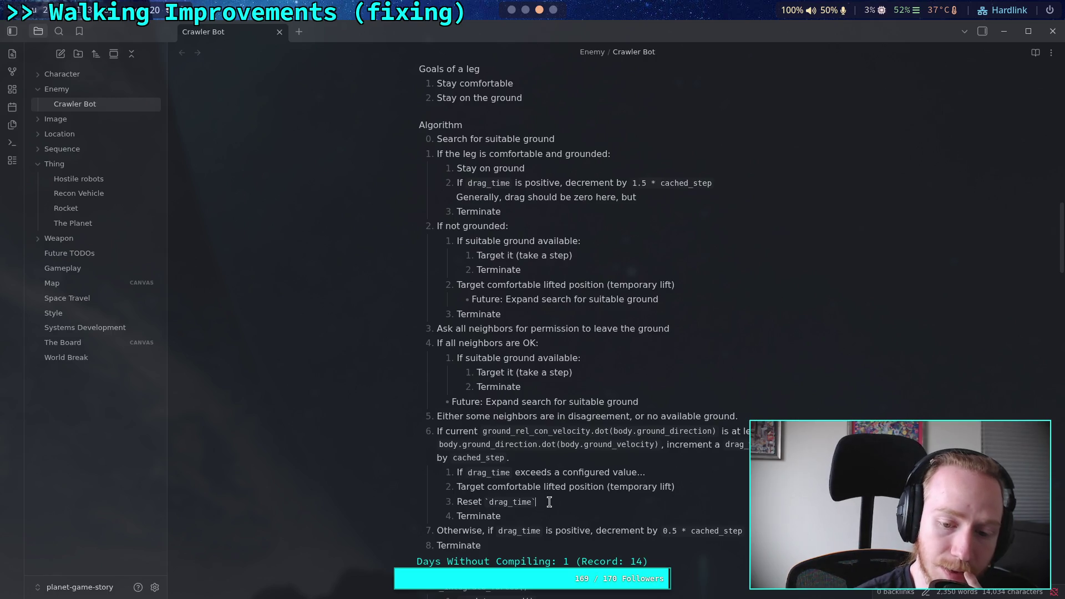
{"action": "left_click_drag", "start_coordinate": [533, 503], "coordinate": [453, 502]}
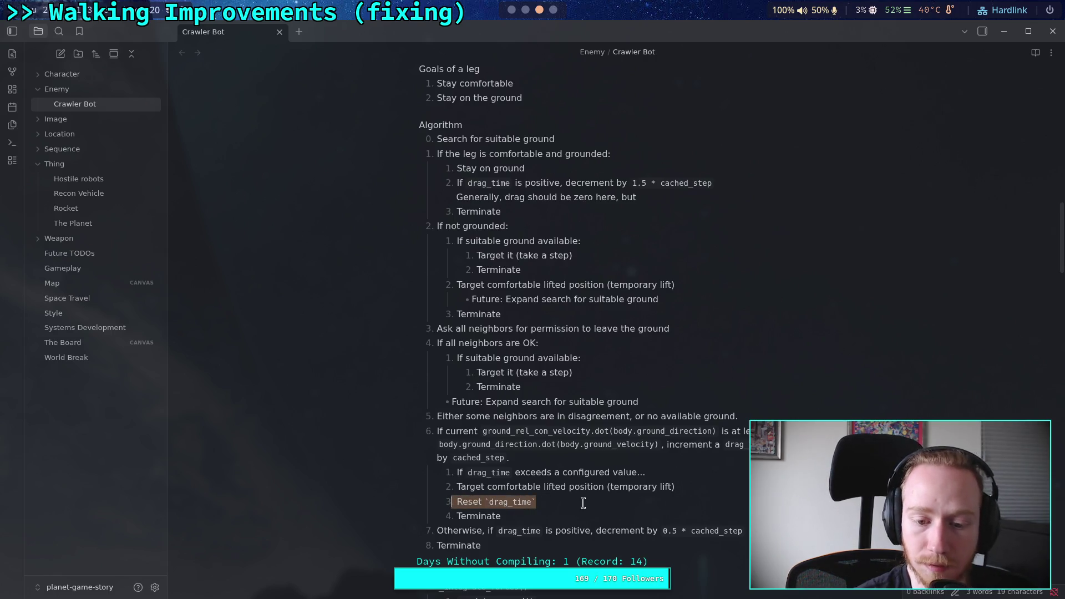
{"action": "left_click", "coordinate": [457, 486]}
{"action": "key", "text": "Tab"}
{"action": "key", "text": "Down"}
{"action": "key", "text": "Home"}
{"action": "key", "text": "Down"}
{"action": "key", "text": "Tab"}
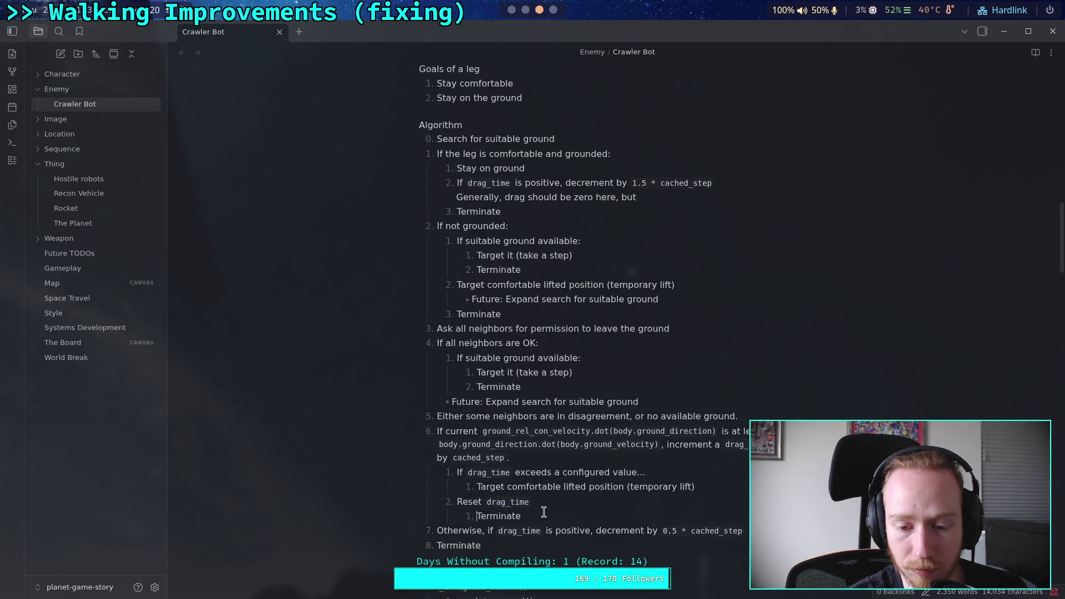
Step: Delete the 'Reset drag_time' line from step 6
{"action": "left_click_drag", "start_coordinate": [687, 502], "coordinate": [719, 492]}
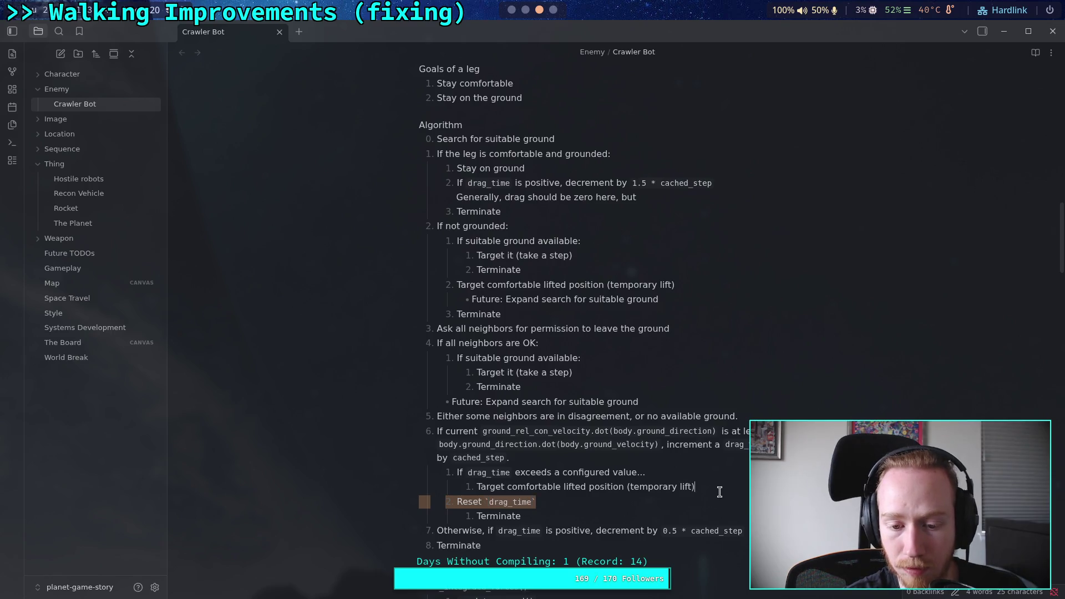
{"action": "key", "text": "BackSpace"}
{"action": "key", "text": "Down"}
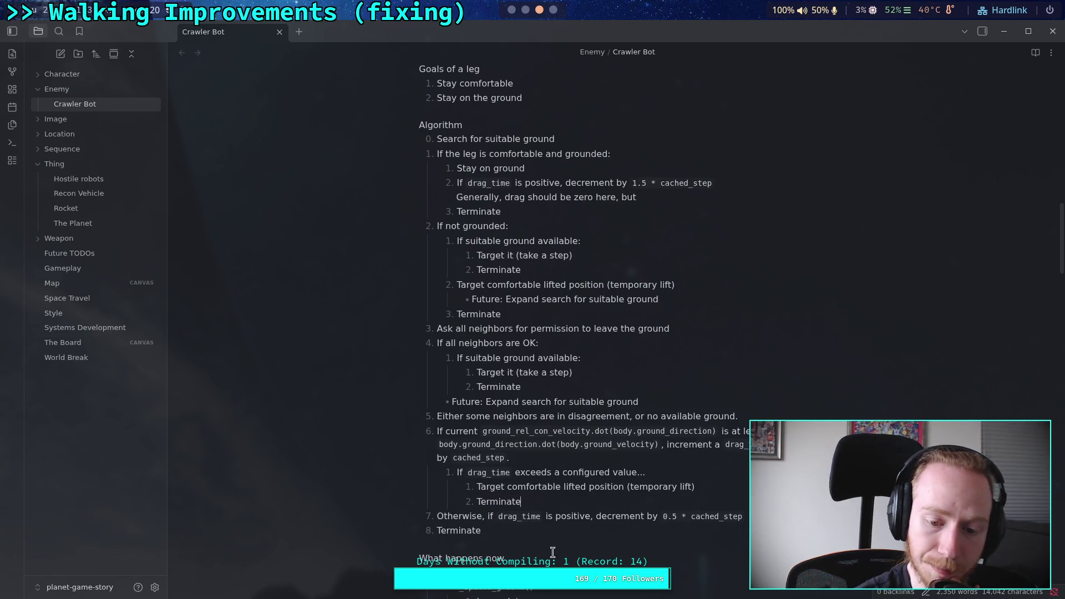
{"action": "left_click", "coordinate": [521, 542]}
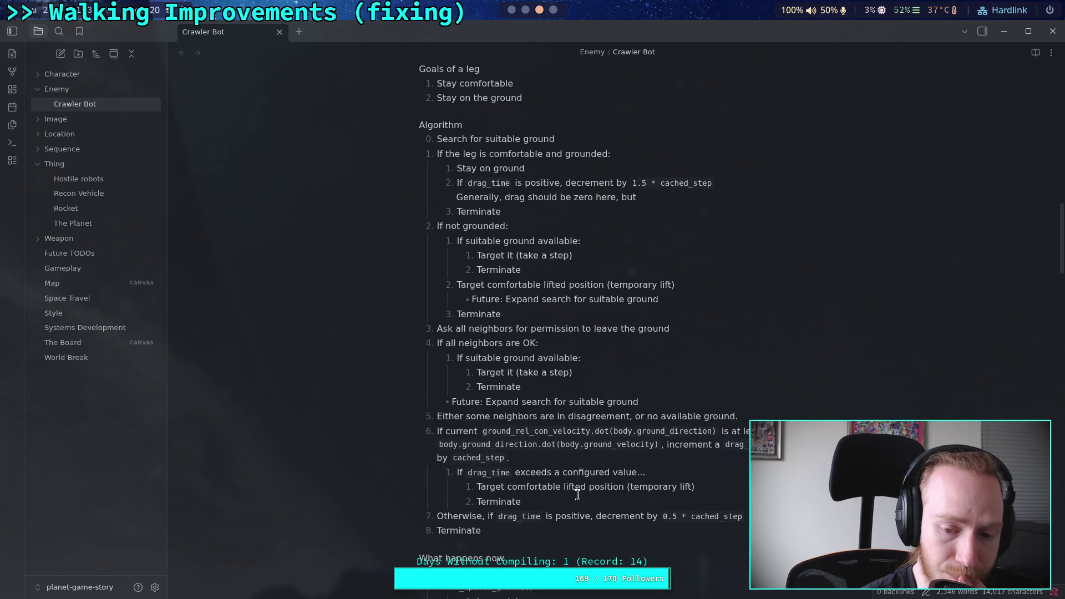
{"action": "left_click", "coordinate": [666, 471]}
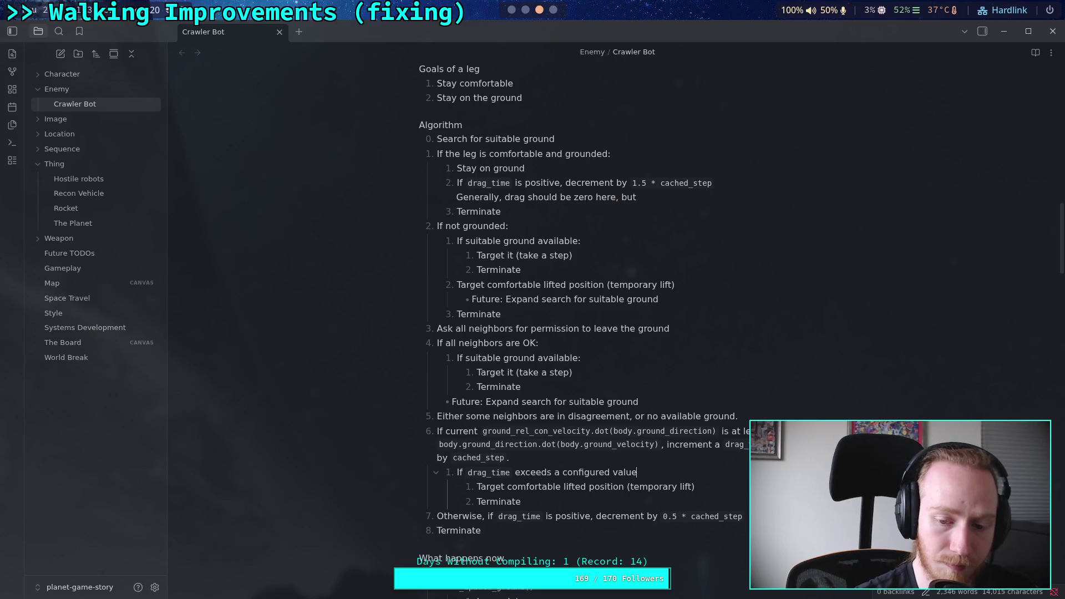
Step: Replace the trailing colons on the condition lines with '...' ellipses
{"action": "left_click", "coordinate": [575, 345]}
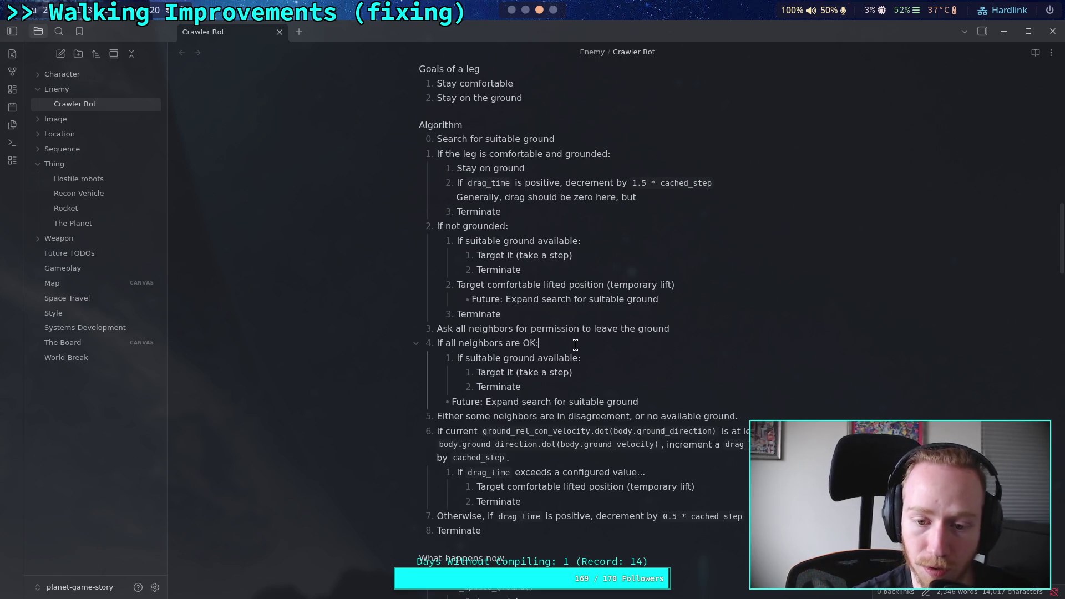
{"action": "type", "text": "..."}
{"action": "left_click", "coordinate": [621, 359]}
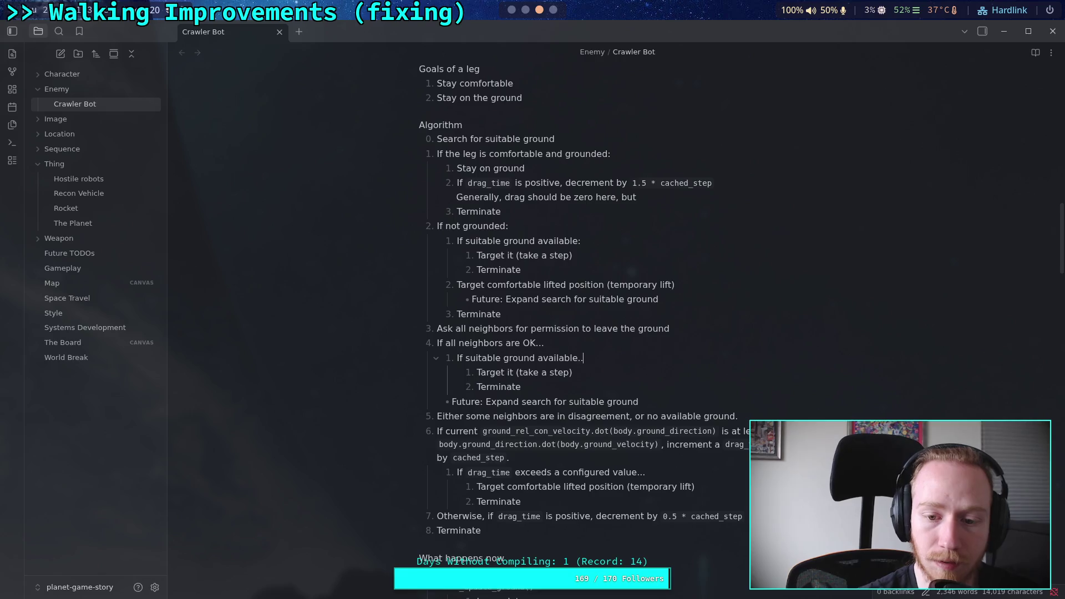
{"action": "left_click", "coordinate": [626, 240]}
{"action": "key", "text": "BackSpace"}
{"action": "type", "text": "..."}
{"action": "left_click", "coordinate": [540, 223]}
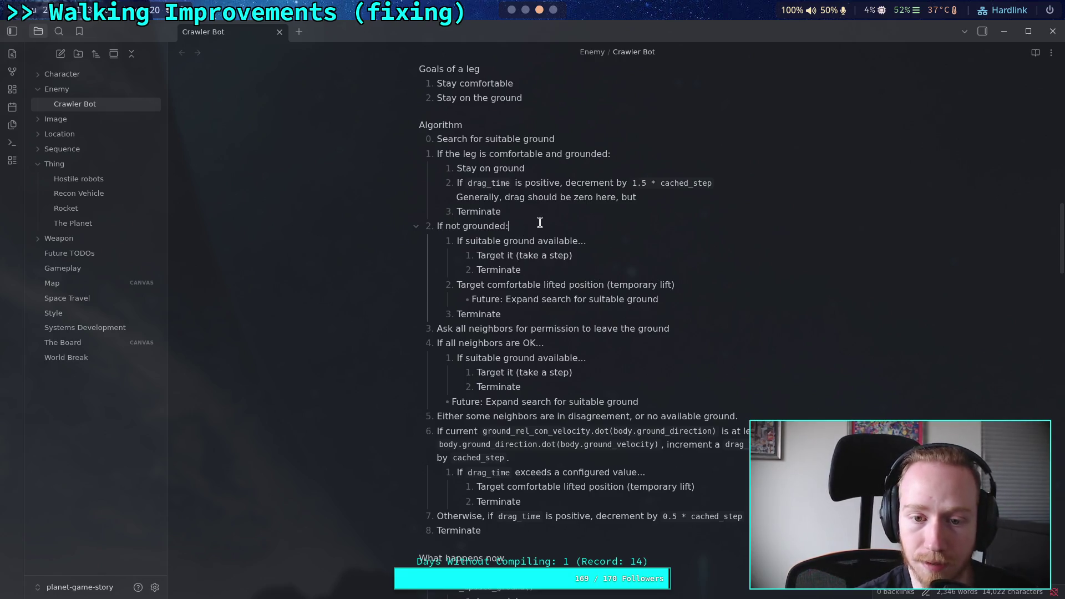
{"action": "type", "text": "..."}
{"action": "left_click", "coordinate": [644, 150]}
{"action": "key", "text": "BackSpace"}
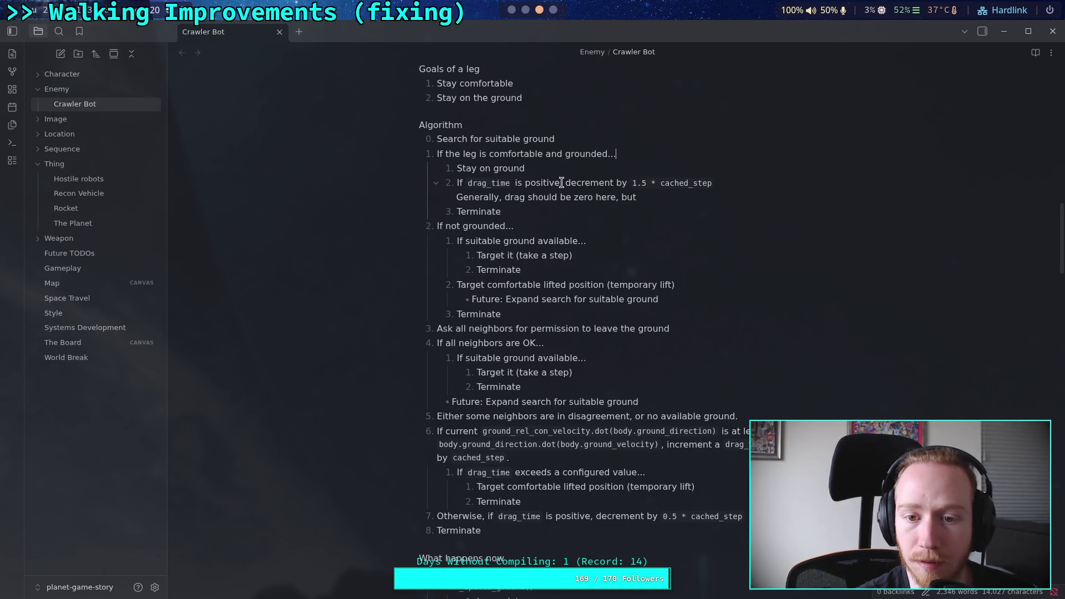
Step: Split the drag_time line, nesting 'Decrement `drag_time` by 1.5 * cached_step' under 'If drag_time is positive...'
{"action": "left_click", "coordinate": [631, 183]}
{"action": "key", "text": "BackSpace"}
{"action": "key", "text": "BackSpace"}
{"action": "type", "text": "..."}
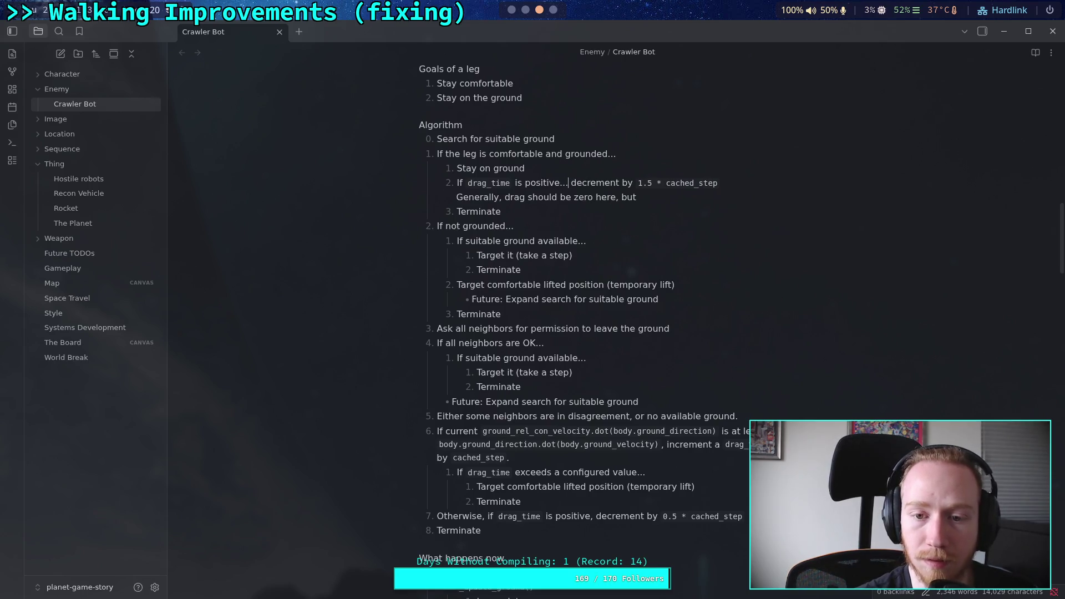
{"action": "key", "text": "Return"}
{"action": "key", "text": "Tab"}
{"action": "key", "text": "Delete"}
{"action": "type", "text": "D"}
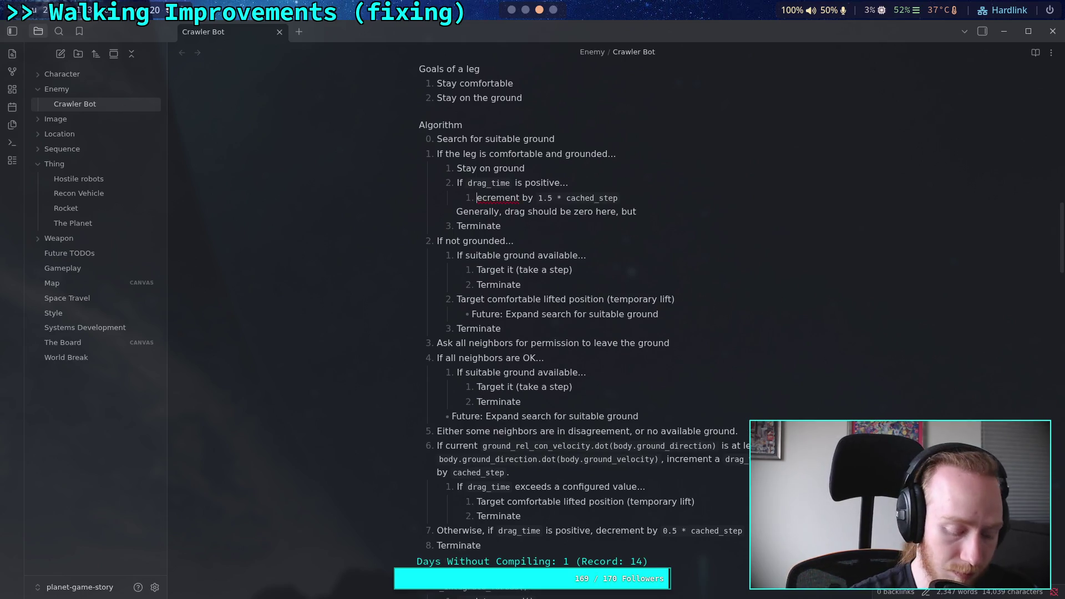
{"action": "key", "text": "Right"}
{"action": "key", "text": "Right"}
{"action": "key", "text": "Right"}
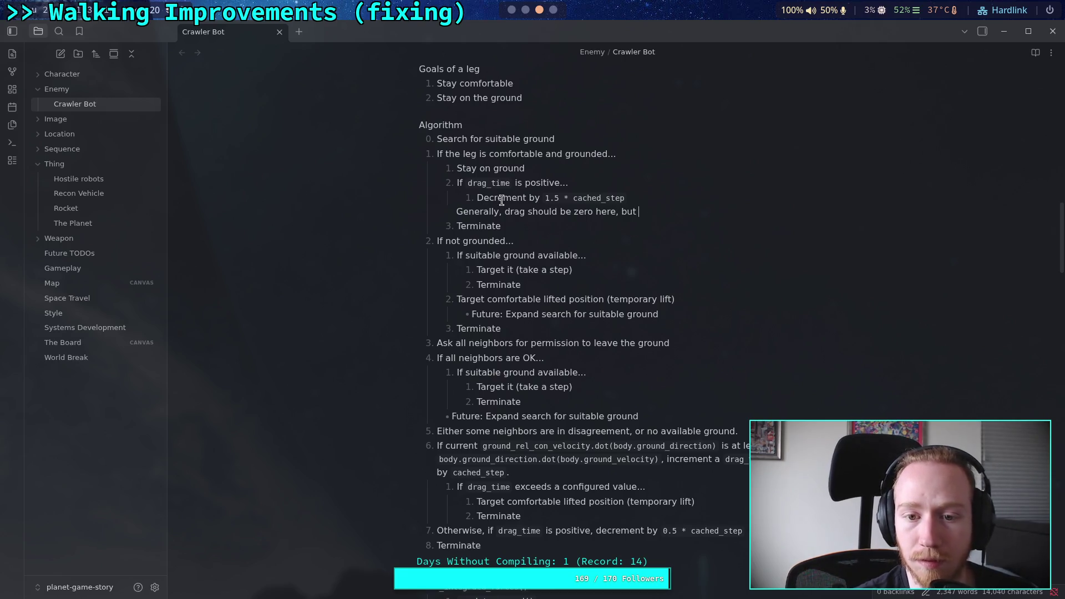
{"action": "type", "text": "`drag_time"}
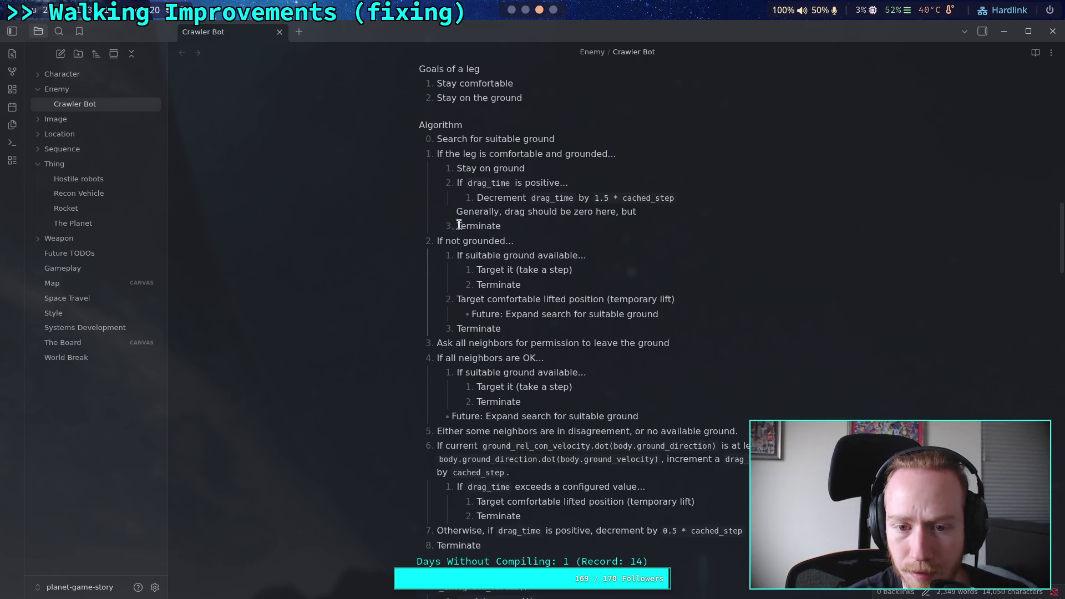
Step: Delete the unfinished 'Generally, drag should be zero here, but' line
{"action": "left_click", "coordinate": [456, 211]}
{"action": "key", "text": "Tab"}
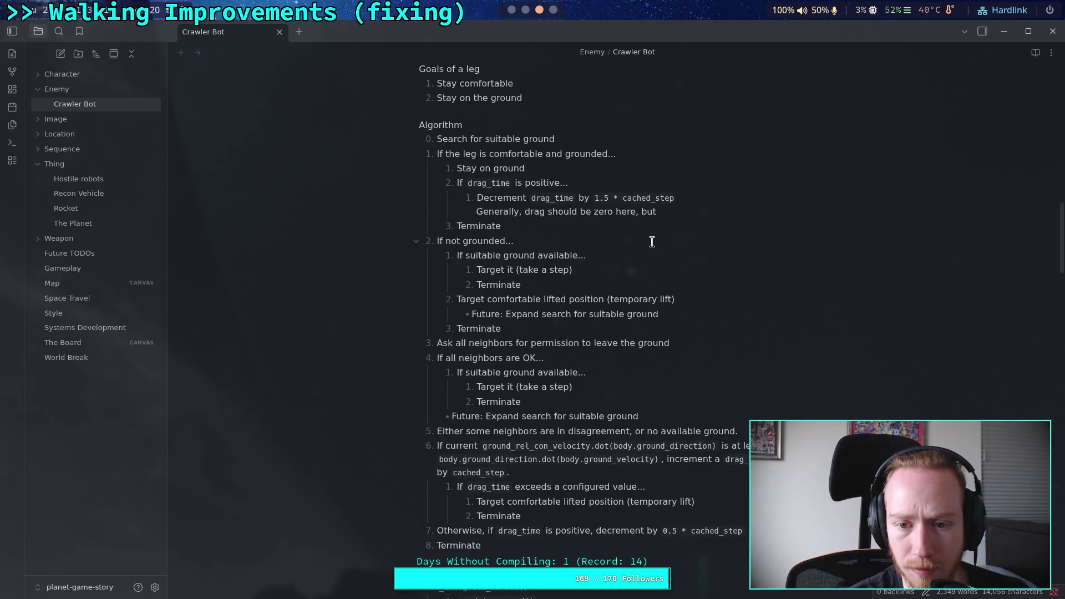
{"action": "left_click", "coordinate": [682, 215]}
{"action": "left_click_drag", "start_coordinate": [682, 215], "coordinate": [690, 200]}
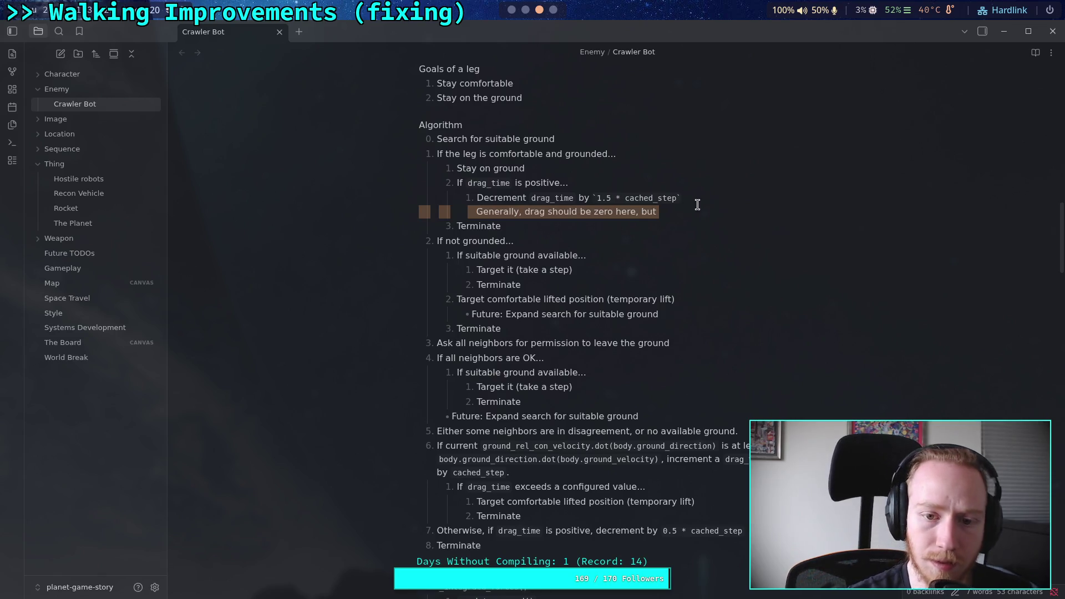
{"action": "key", "text": "BackSpace"}
{"action": "left_click", "coordinate": [691, 226]}
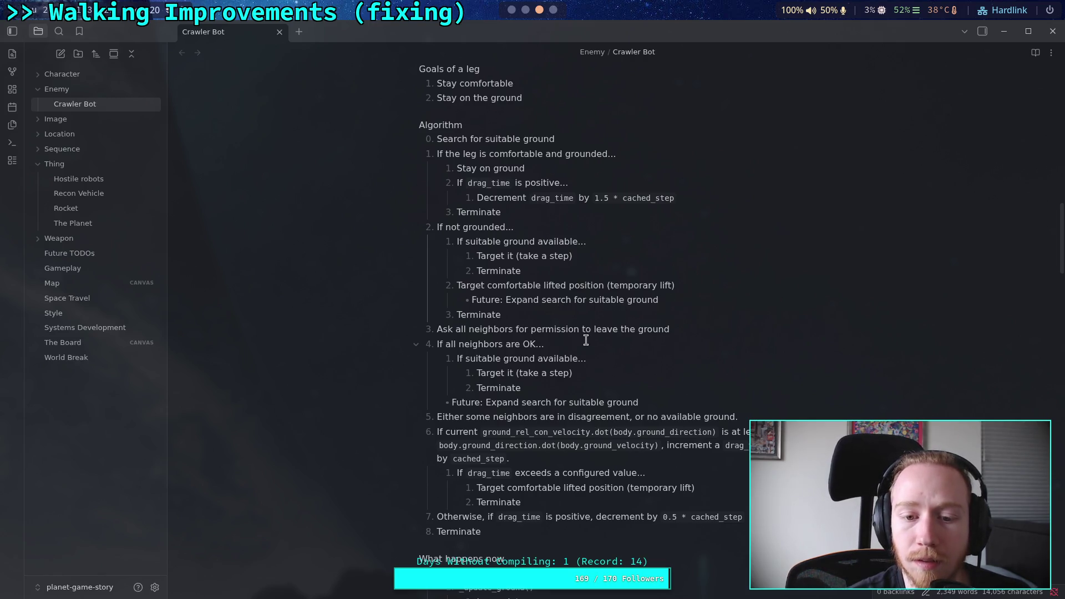
{"action": "scroll", "coordinate": [585, 340], "scroll_direction": "down", "scroll_amount": 3}
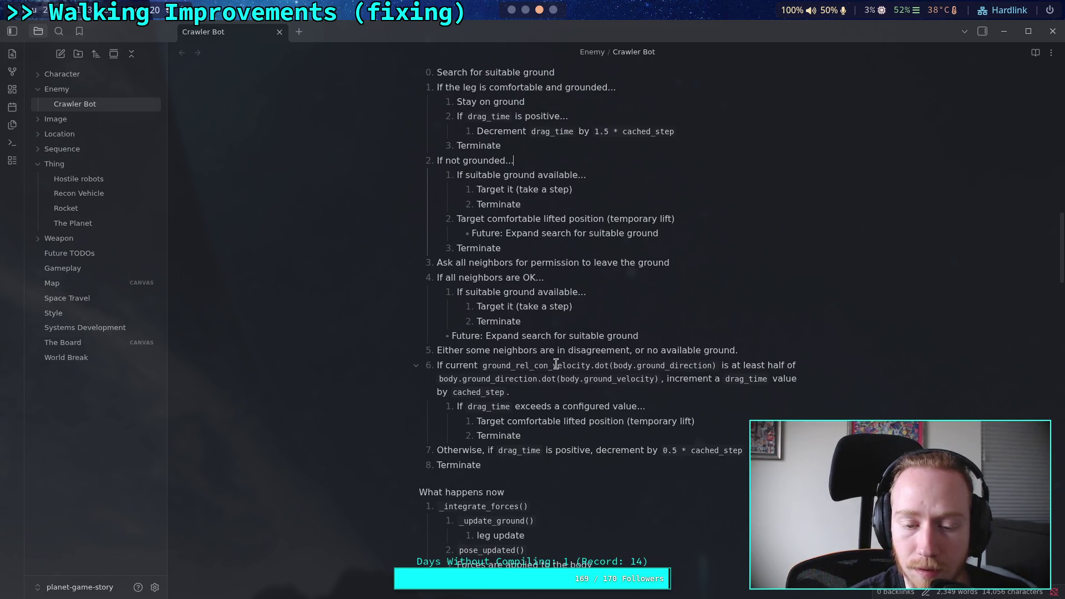
Step: Split item 6 so 'Increment drag_time by cached_step' is nested under the velocity condition
{"action": "left_click", "coordinate": [438, 350]}
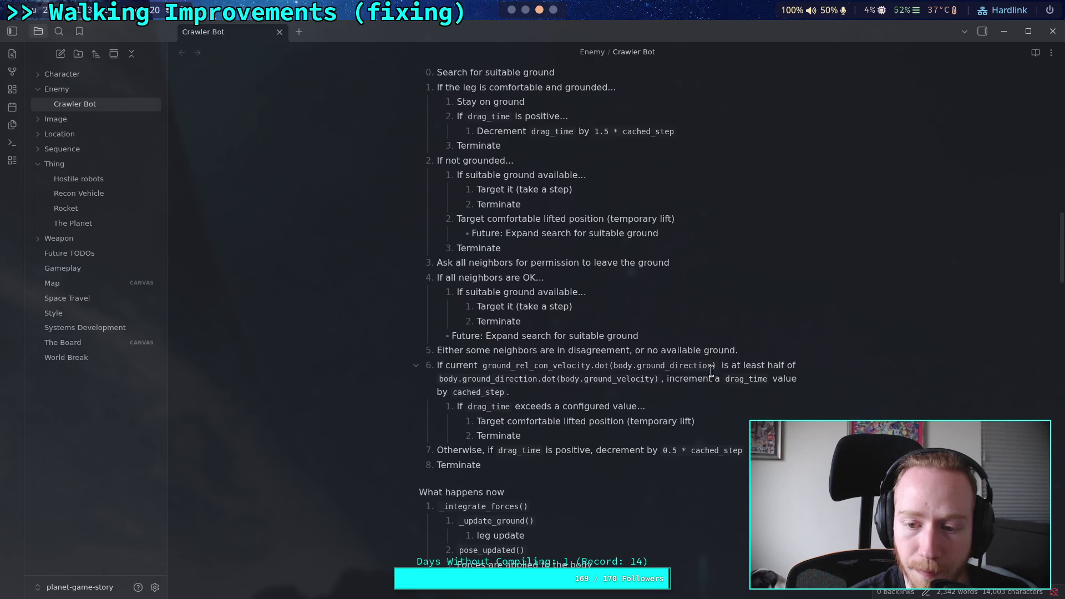
{"action": "left_click", "coordinate": [666, 379]}
{"action": "key", "text": "BackSpace"}
{"action": "type", "text": "..."}
{"action": "key", "text": "Return"}
{"action": "key", "text": "Tab"}
{"action": "key", "text": "ctrl+Left"}
{"action": "key", "text": "ctrl+Left"}
{"action": "key", "text": "ctrl+Left"}
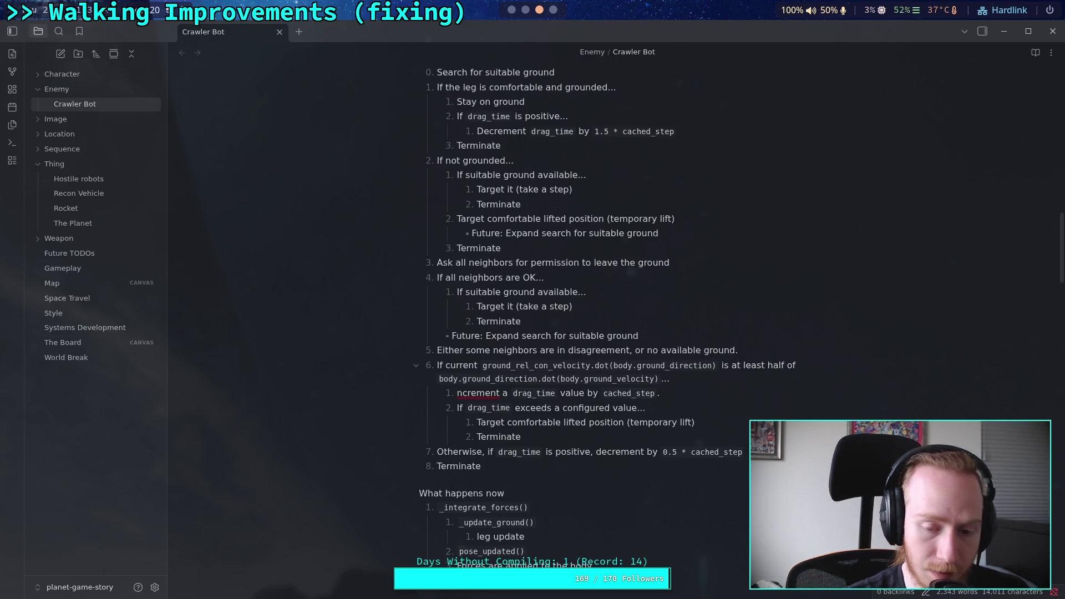
{"action": "key", "text": "Delete"}
{"action": "type", "text": "I"}
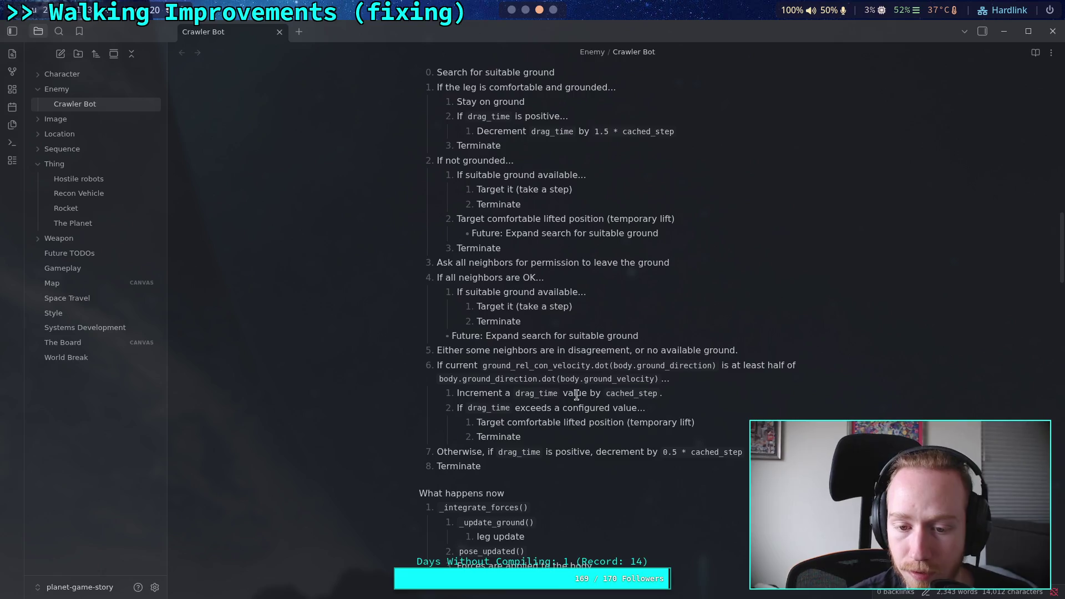
{"action": "double_click", "coordinate": [507, 393]}
{"action": "key", "text": "BackSpace"}
{"action": "double_click", "coordinate": [572, 393]}
{"action": "key", "text": "BackSpace"}
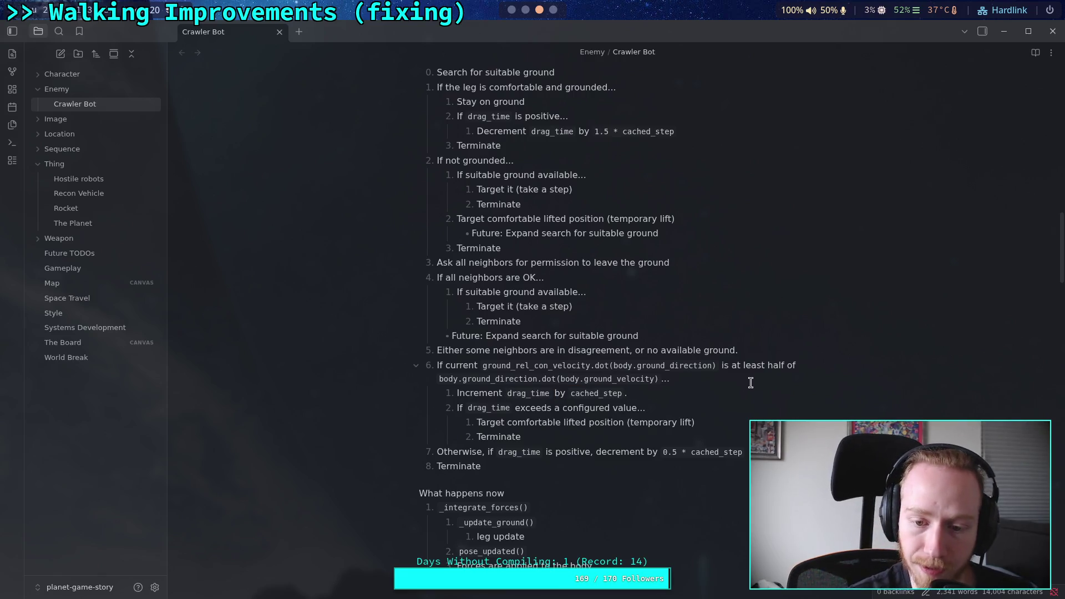
{"action": "key", "text": "BackSpace"}
Step: Split item 7 so 'Decrement by 0.5 * cached_step' is nested under 'if drag_time is positive...'
{"action": "scroll", "coordinate": [751, 383], "scroll_direction": "down", "scroll_amount": 1}
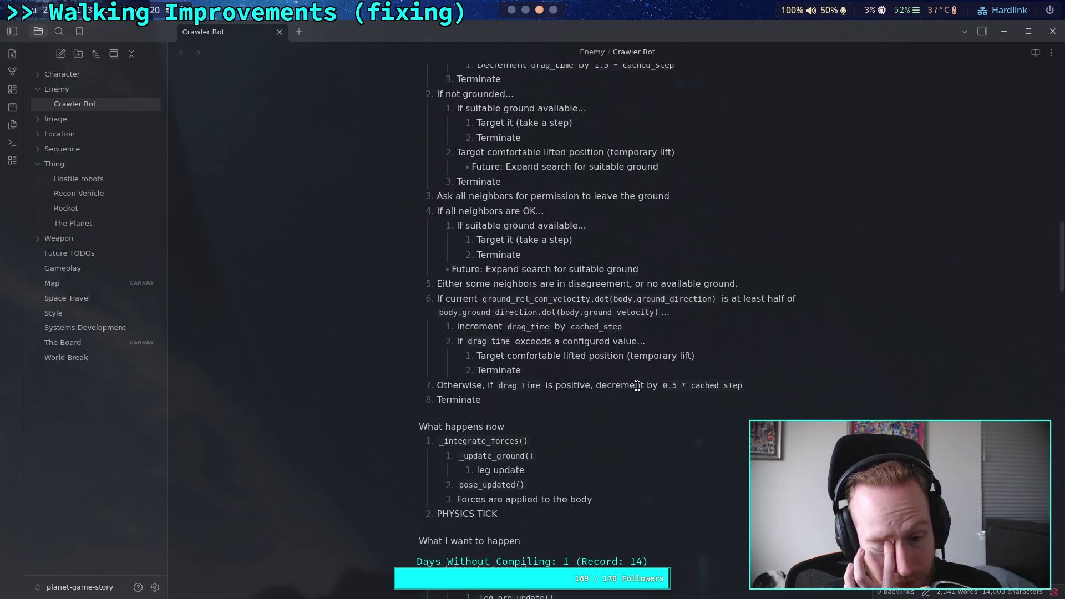
{"action": "scroll", "coordinate": [638, 386], "scroll_direction": "up", "scroll_amount": 3}
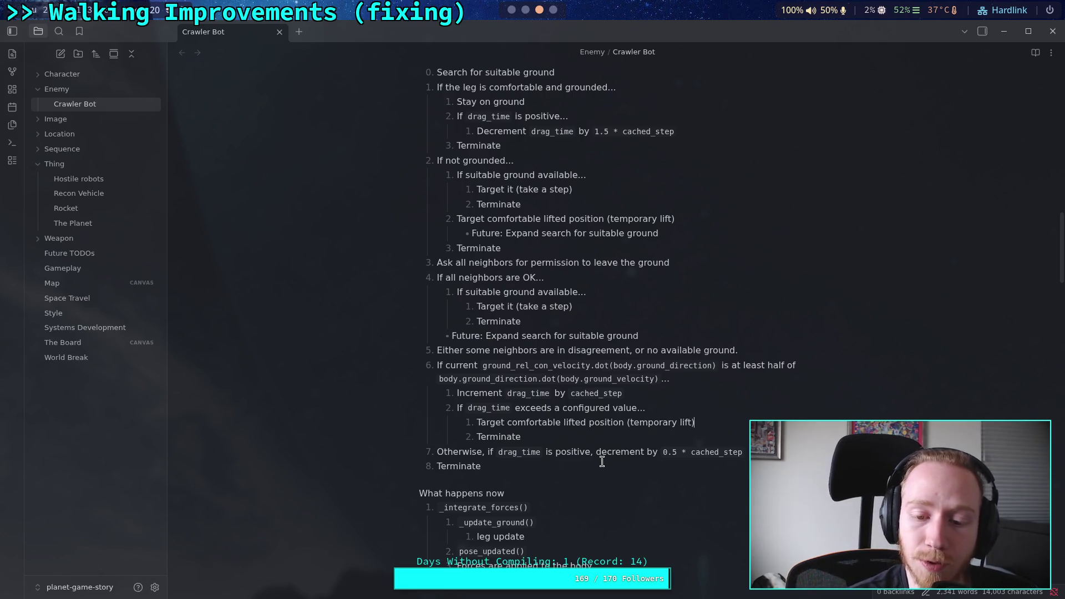
{"action": "left_click_drag", "start_coordinate": [589, 453], "coordinate": [594, 452]}
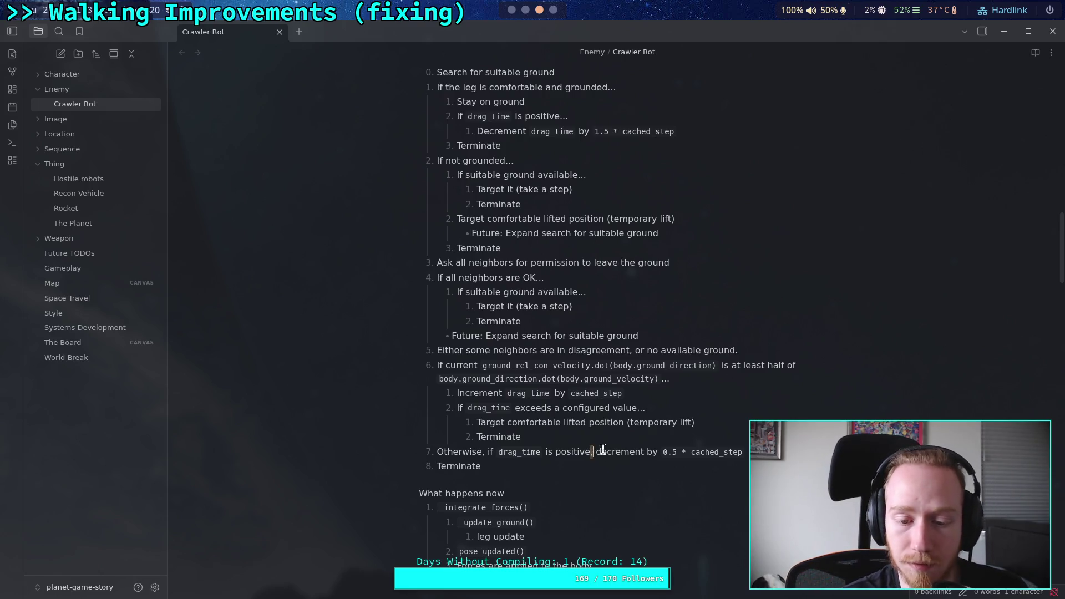
{"action": "type", "text": "..."}
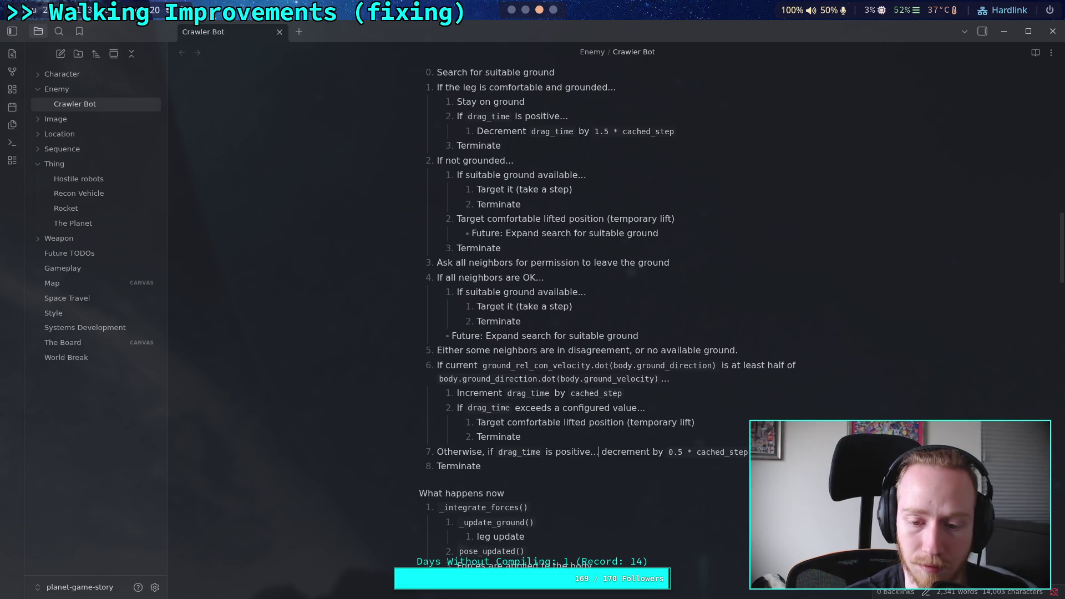
{"action": "key", "text": "Return"}
{"action": "key", "text": "Tab"}
{"action": "key", "text": "Delete"}
{"action": "type", "text": "D"}
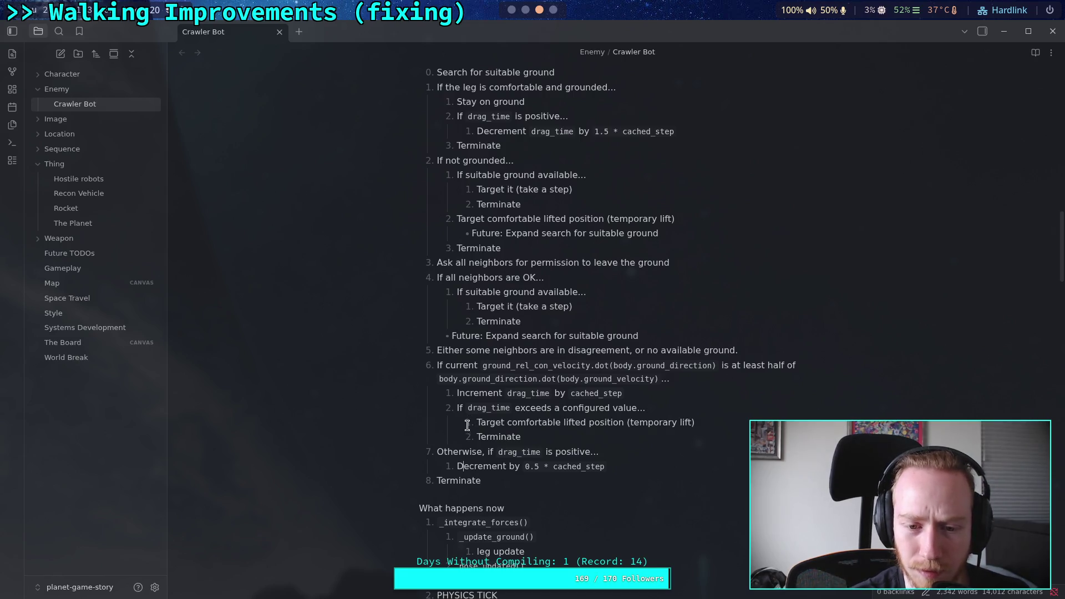
{"action": "left_click", "coordinate": [597, 453]}
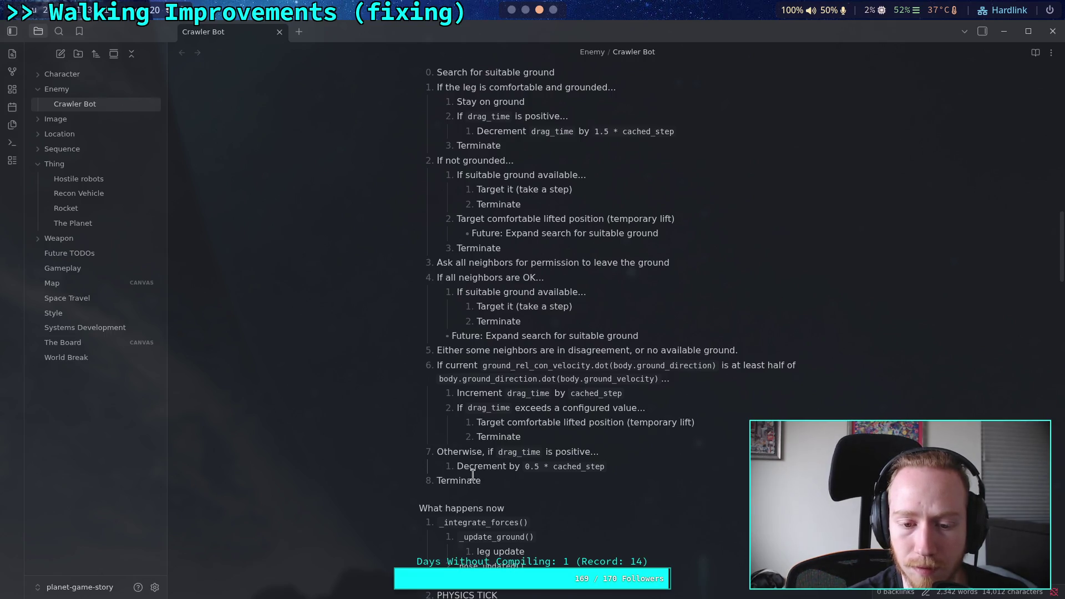
{"action": "left_click", "coordinate": [583, 484]}
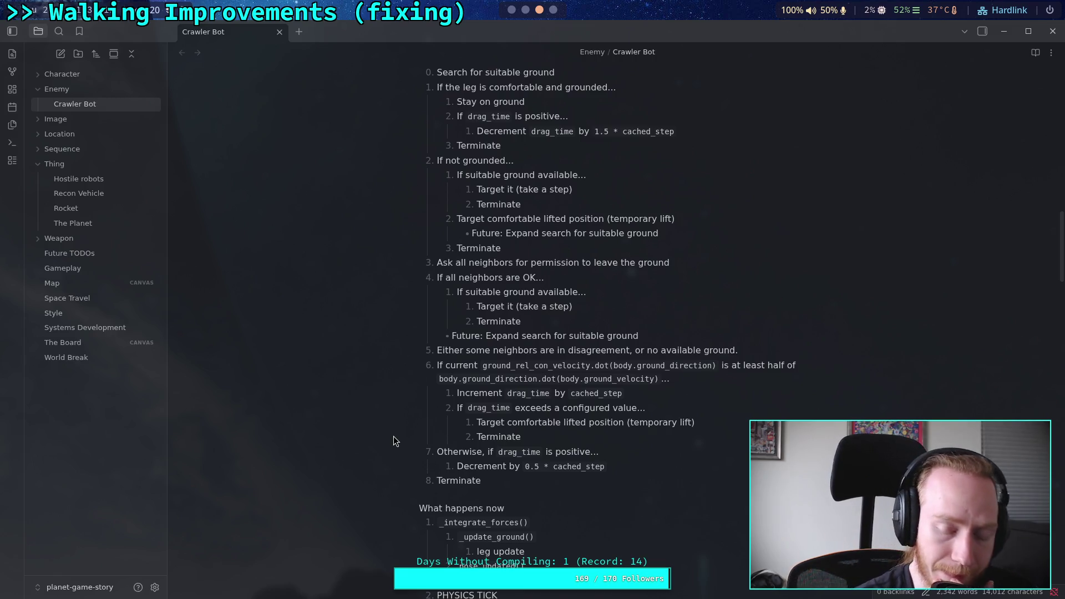
{"action": "scroll", "coordinate": [403, 435], "scroll_direction": "up", "scroll_amount": 2}
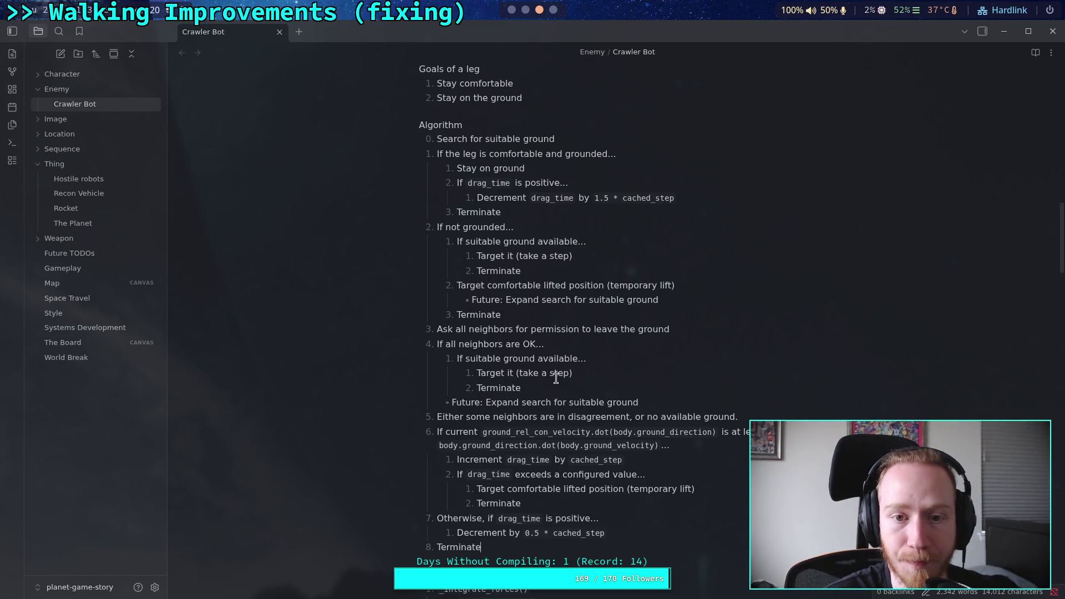
{"action": "scroll", "coordinate": [543, 417], "scroll_direction": "down", "scroll_amount": 2}
Step: Begin a new line below the algorithm starting with 'If the leg'
{"action": "scroll", "coordinate": [599, 460], "scroll_direction": "up", "scroll_amount": 2}
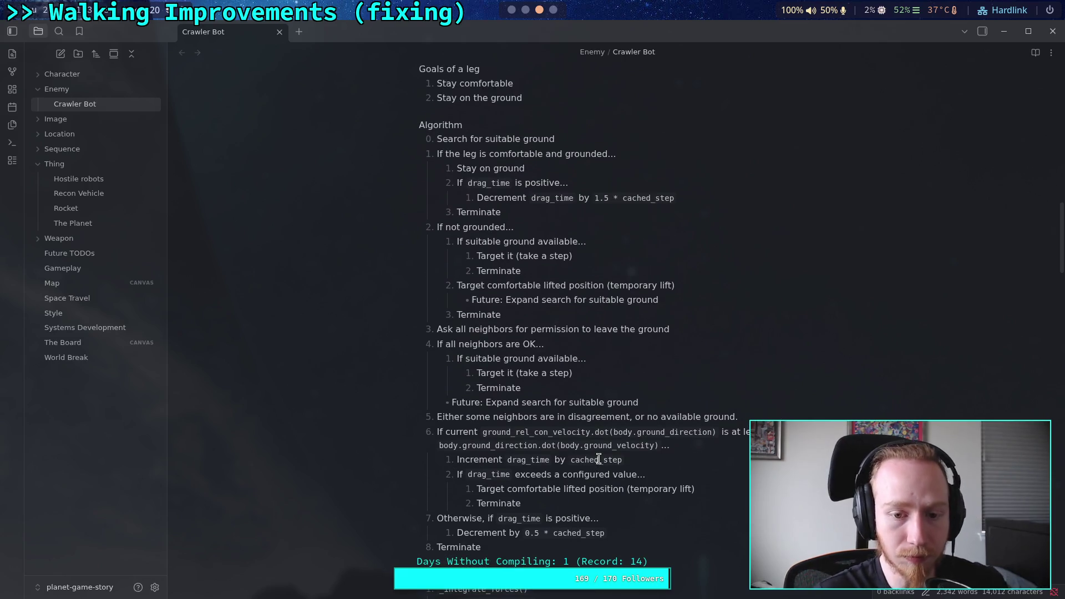
{"action": "type", "text": "the"}
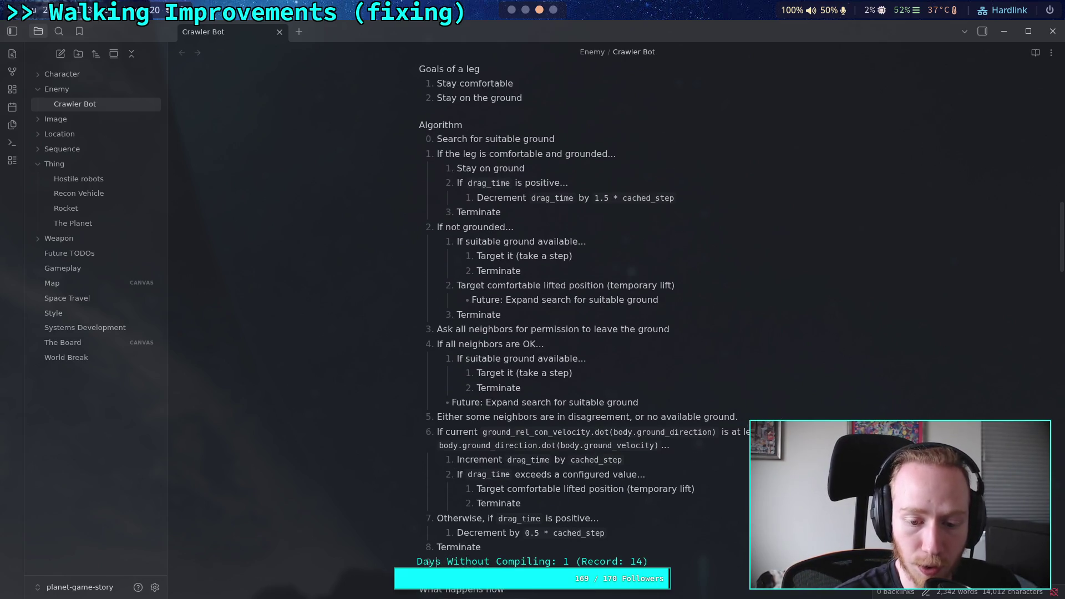
{"action": "key", "text": "Return"}
{"action": "type", "text": "If the leg"}
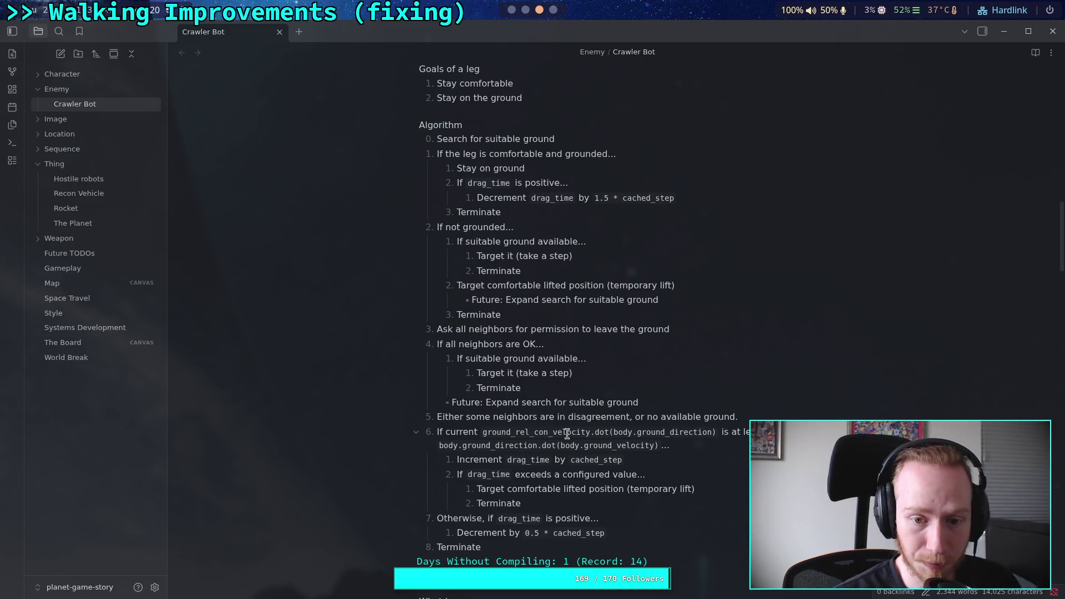
Step: Append '(see next section)' to the end of item 3
{"action": "left_click", "coordinate": [696, 328]}
{"action": "type", "text": "(see next"}
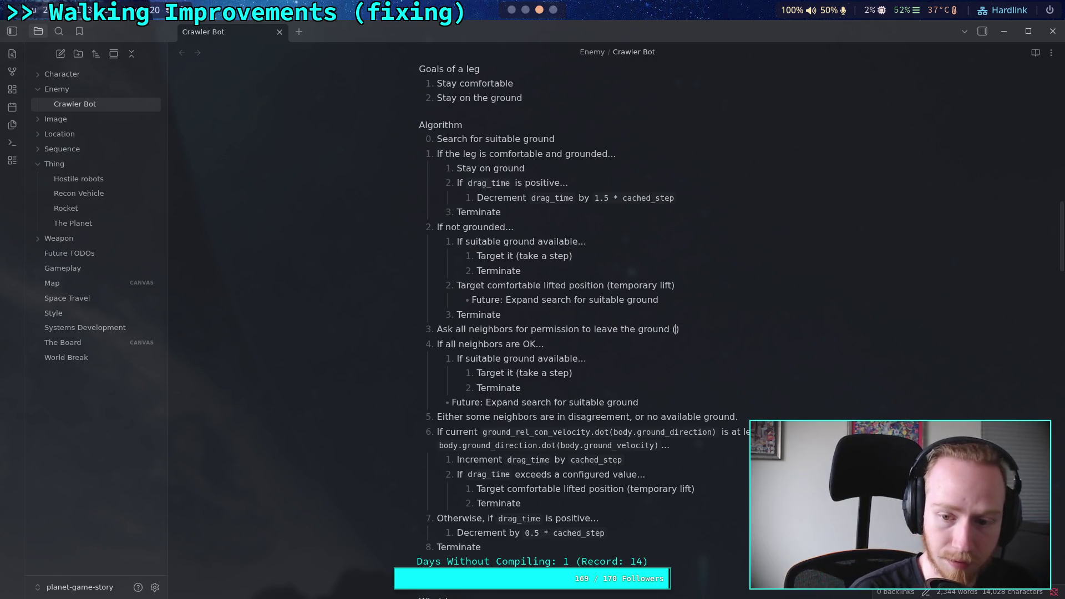
{"action": "type", "text": " section"}
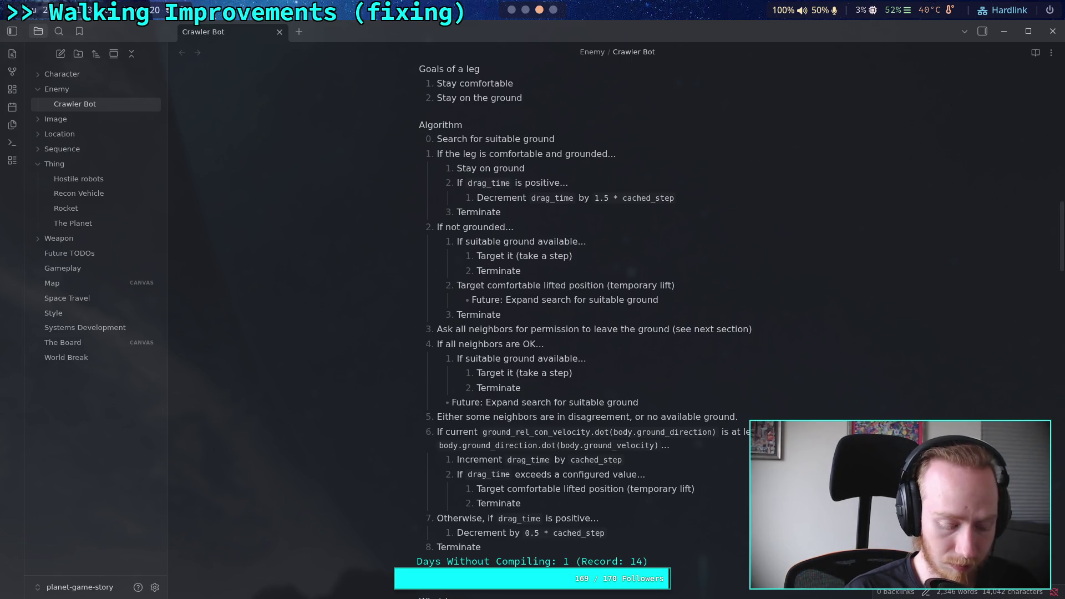
{"action": "type", "text": "..."}
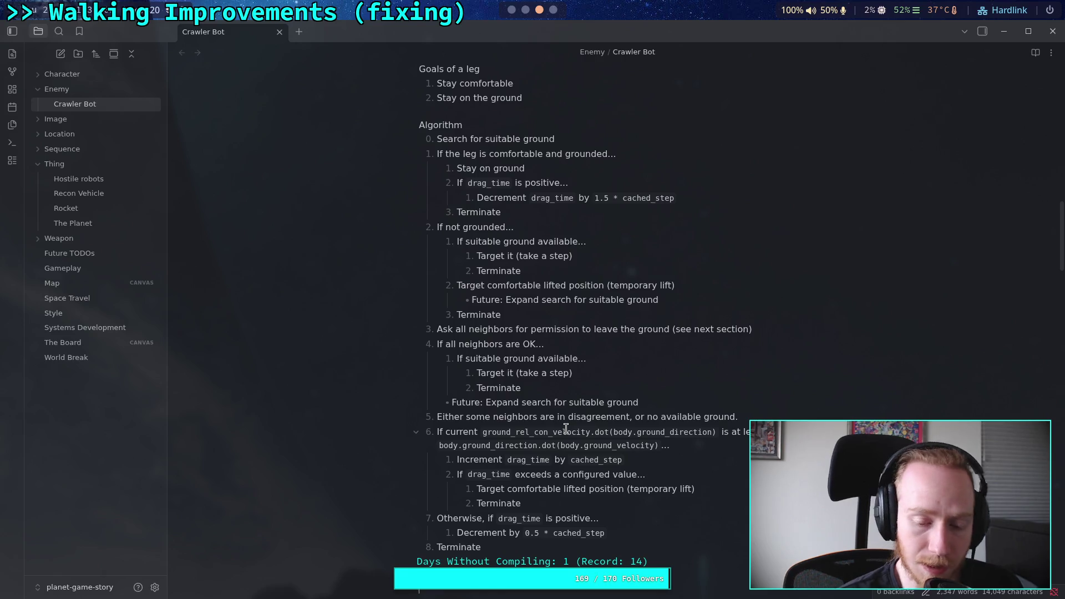
Step: Write Neighbor Query item 1 as "If leg is 'adjacent' (anti-paired)..." and start a nested sub-item
{"action": "type", "text": "1."}
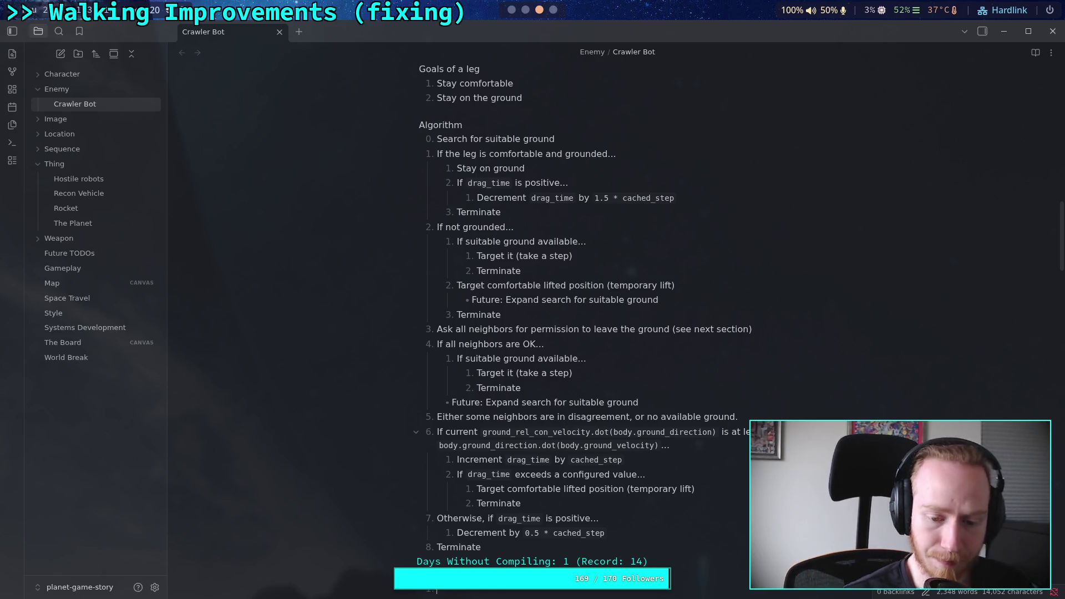
{"action": "scroll", "coordinate": [630, 426], "scroll_direction": "down", "scroll_amount": 3}
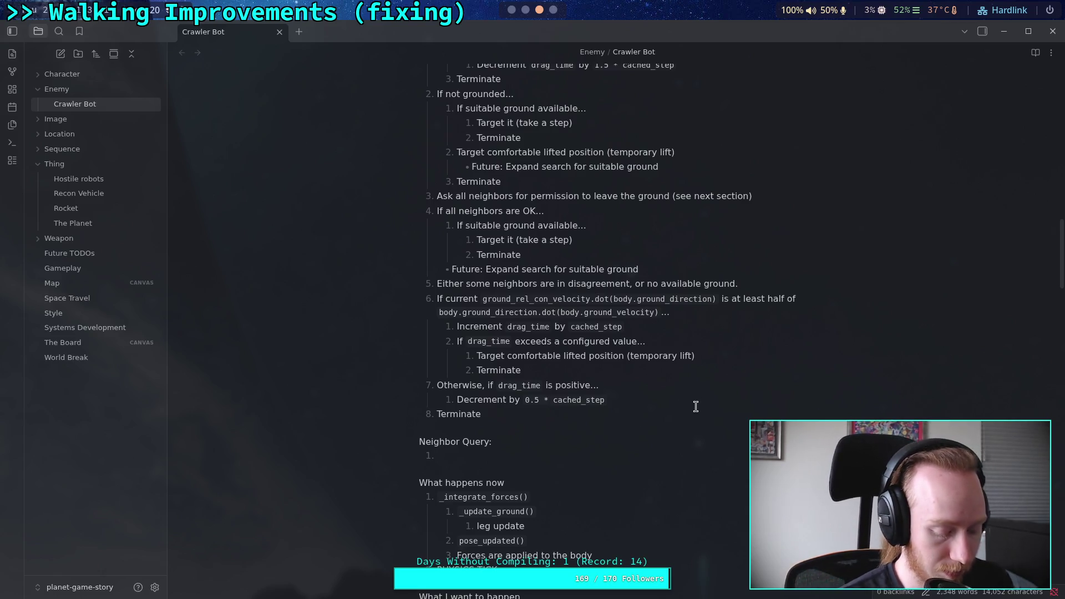
{"action": "type", "text": "If "}
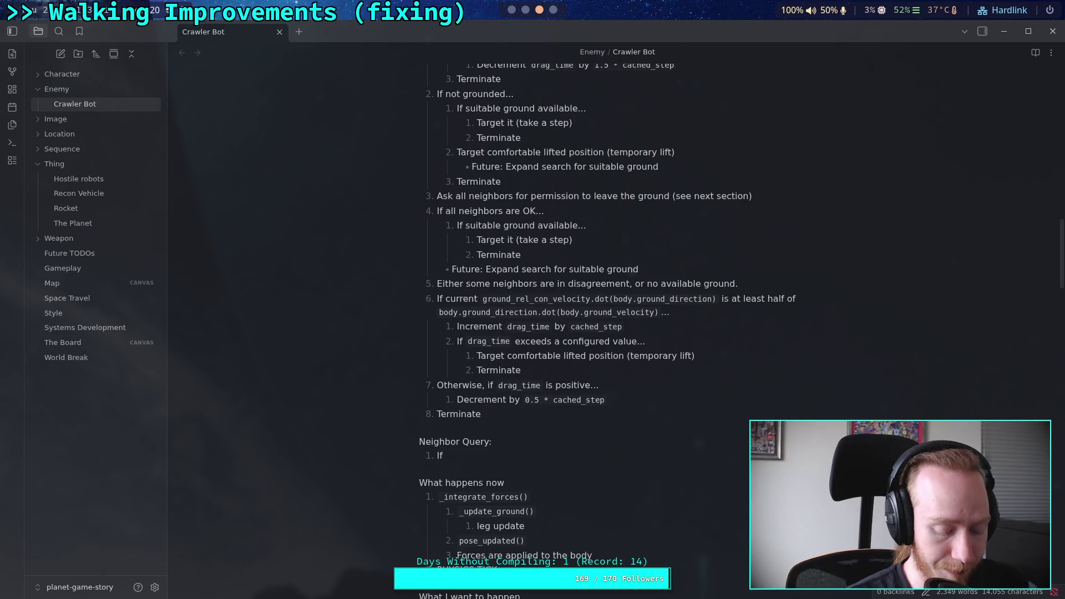
{"action": "type", "text": "leg is"}
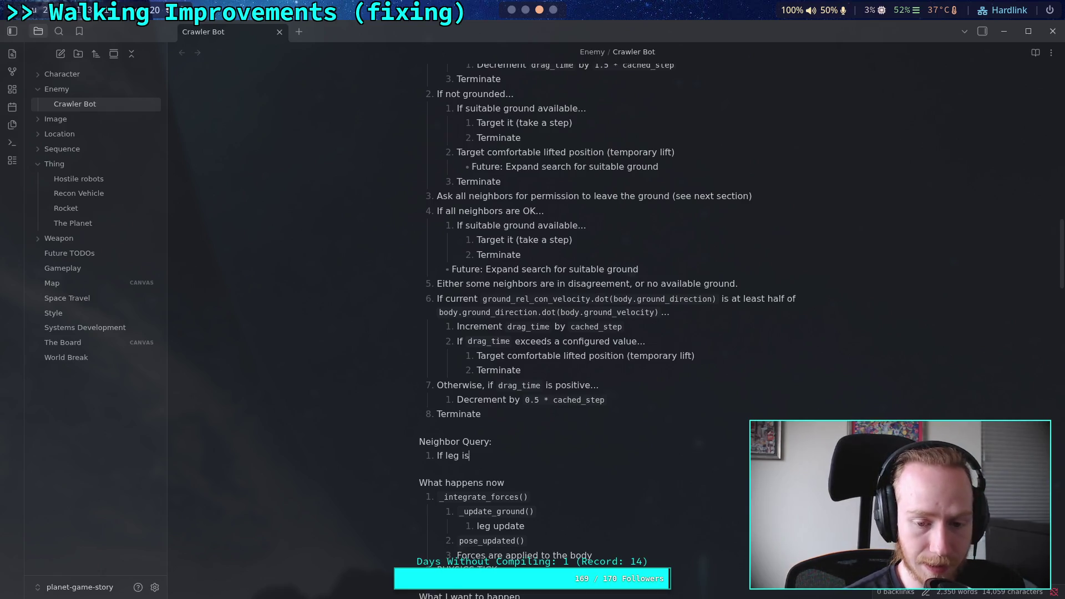
{"action": "key", "text": "BackSpace"}
{"action": "type", "text": "a "}
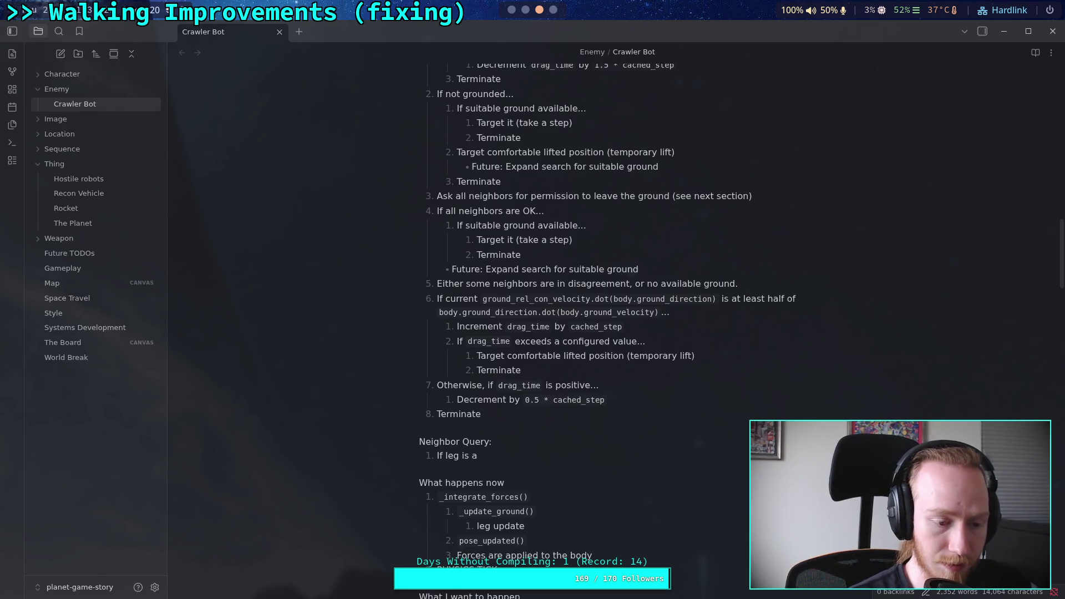
{"action": "type", "text": "'cros"}
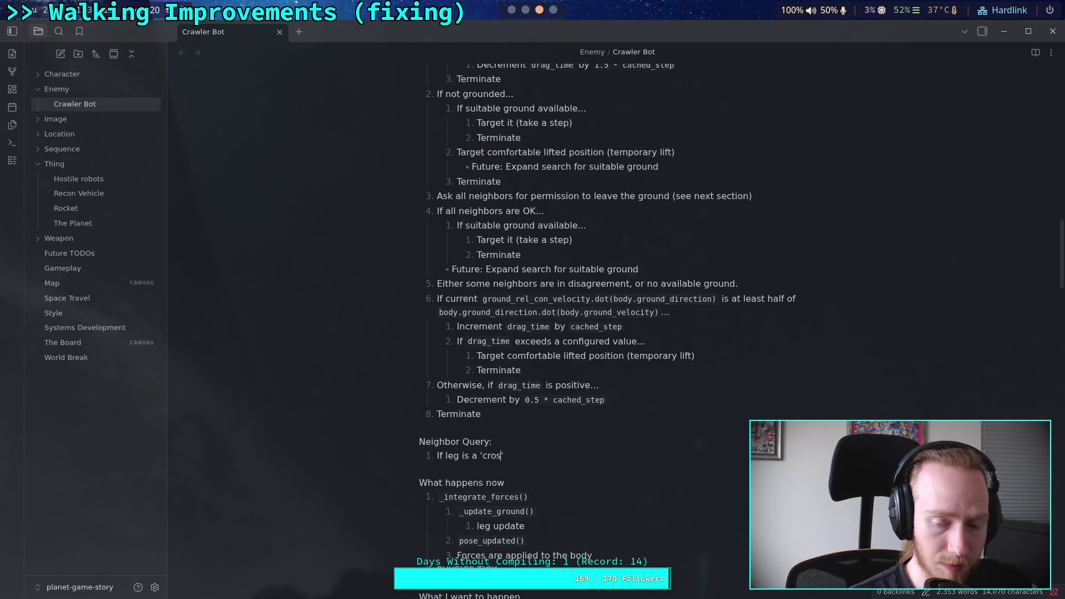
{"action": "key", "text": "BackSpace"}
{"action": "key", "text": "BackSpace"}
{"action": "key", "text": "BackSpace"}
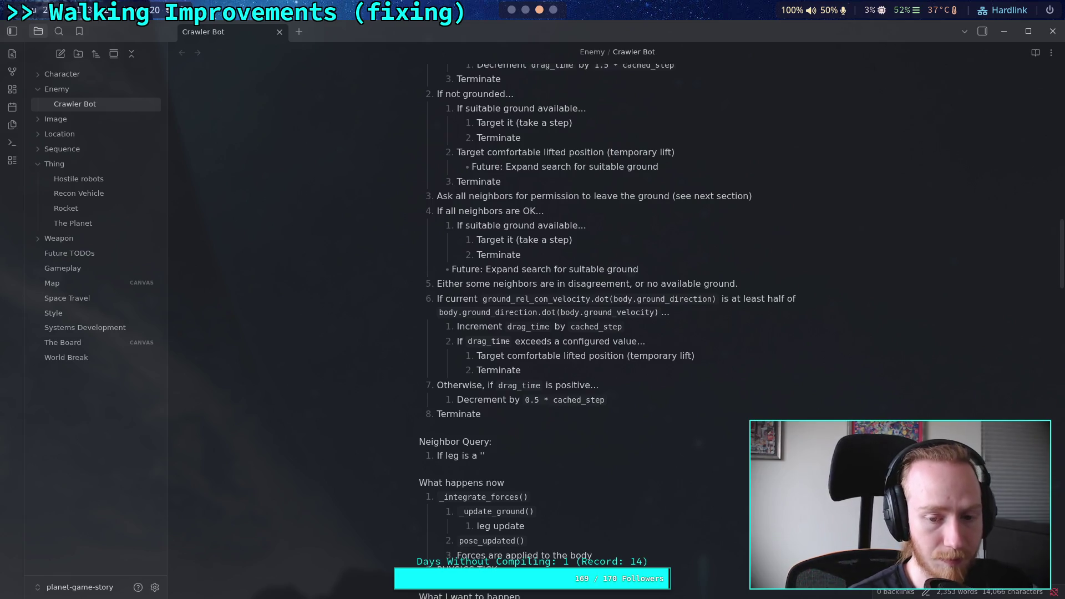
{"action": "key", "text": "BackSpace"}
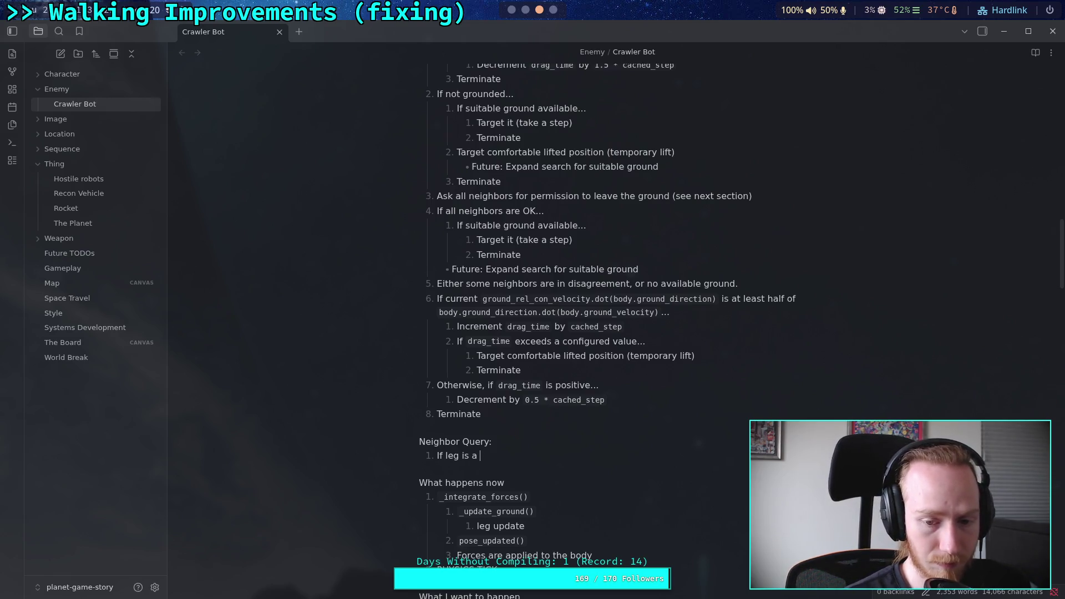
{"action": "key", "text": "BackSpace"}
{"action": "type", "text": "'"}
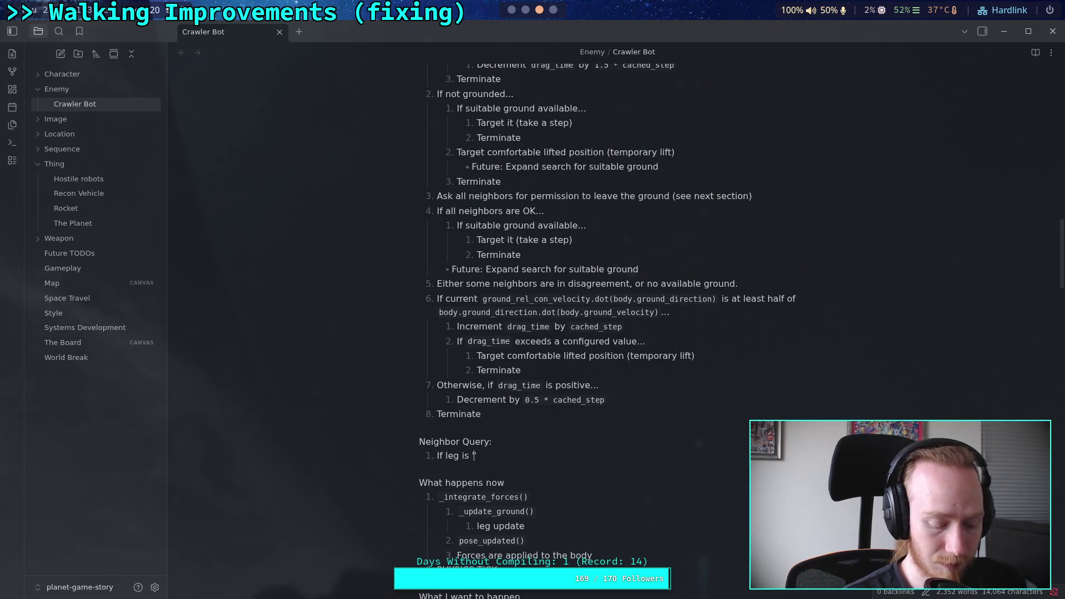
{"action": "type", "text": "adjacetn"}
{"action": "key", "text": "BackSpace"}
{"action": "key", "text": "BackSpace"}
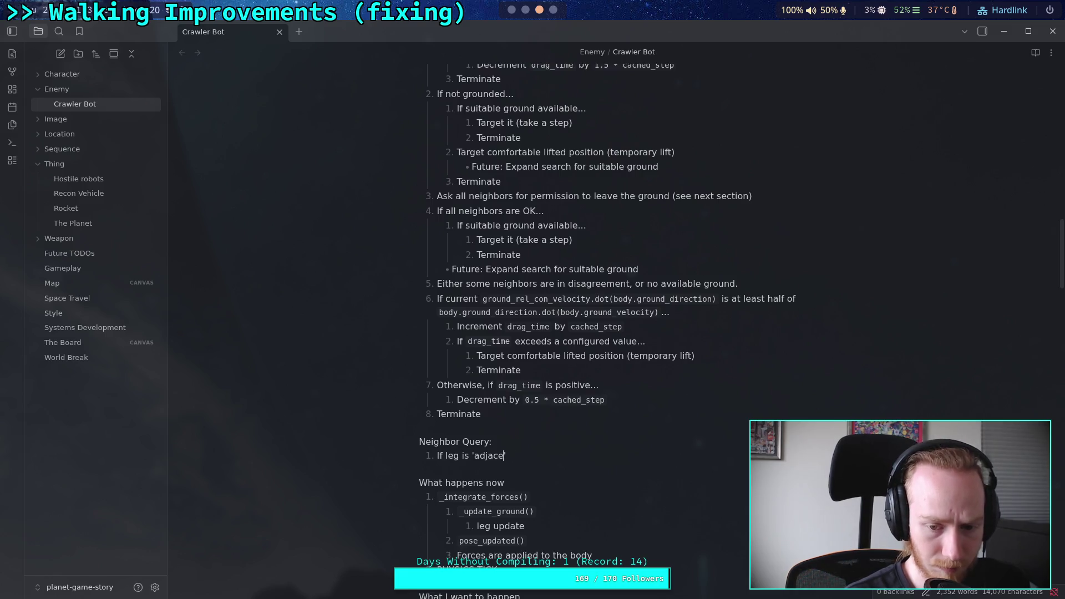
{"action": "type", "text": "nt',"}
{"action": "key", "text": "BackSpace"}
{"action": "key", "text": "BackSpace"}
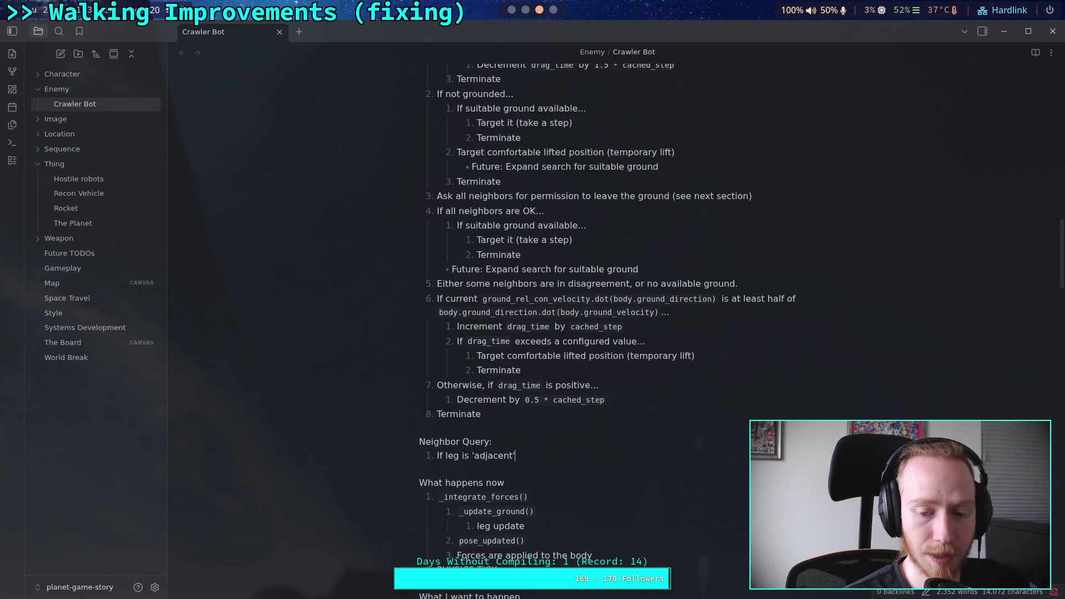
{"action": "type", "text": "("}
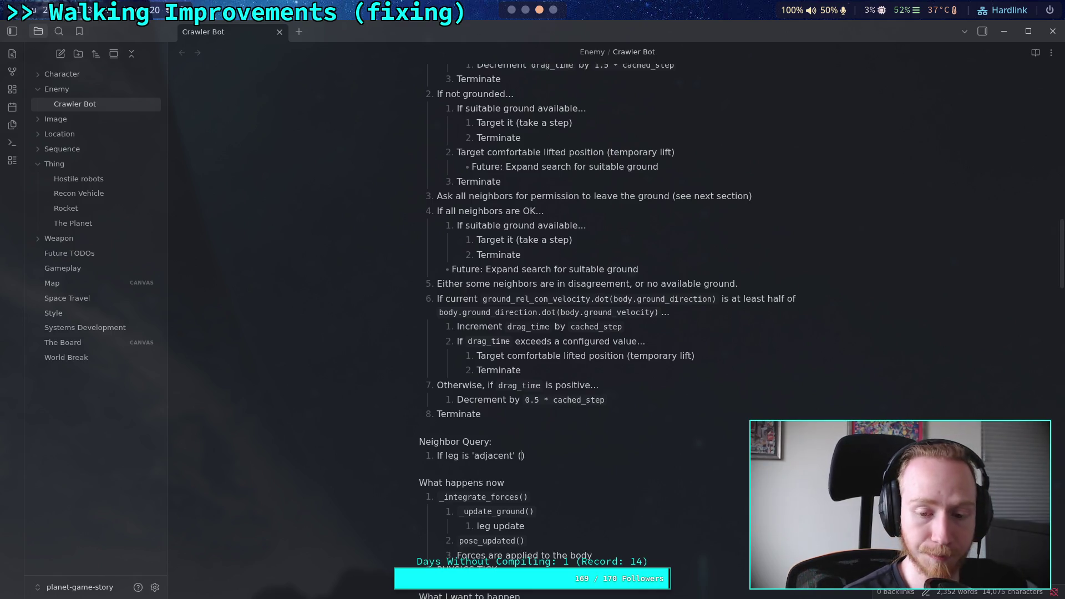
{"action": "type", "text": "anti-pair"}
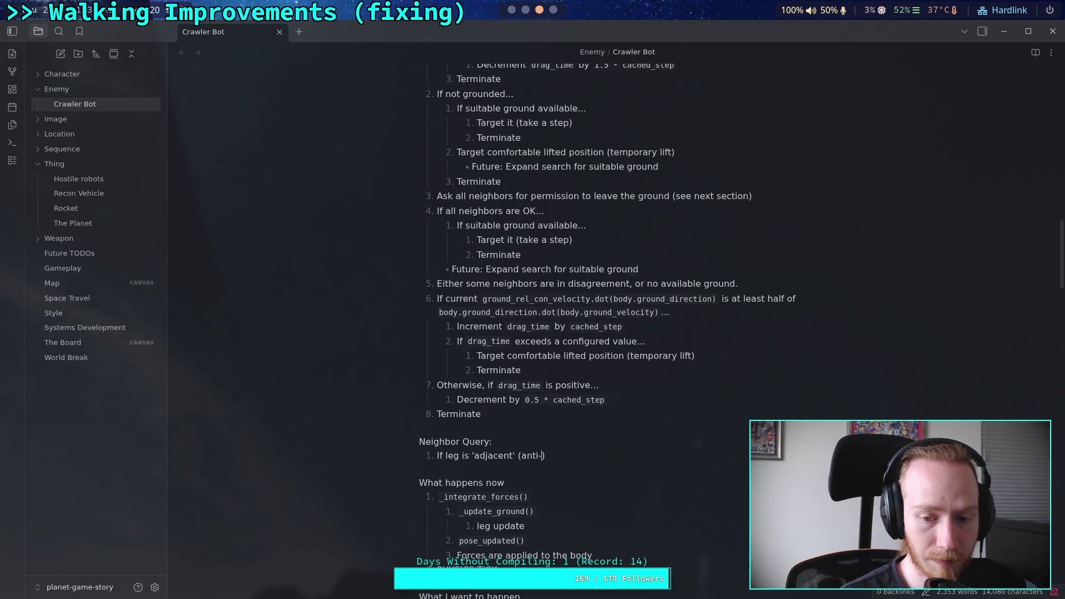
{"action": "type", "text": "ed)"}
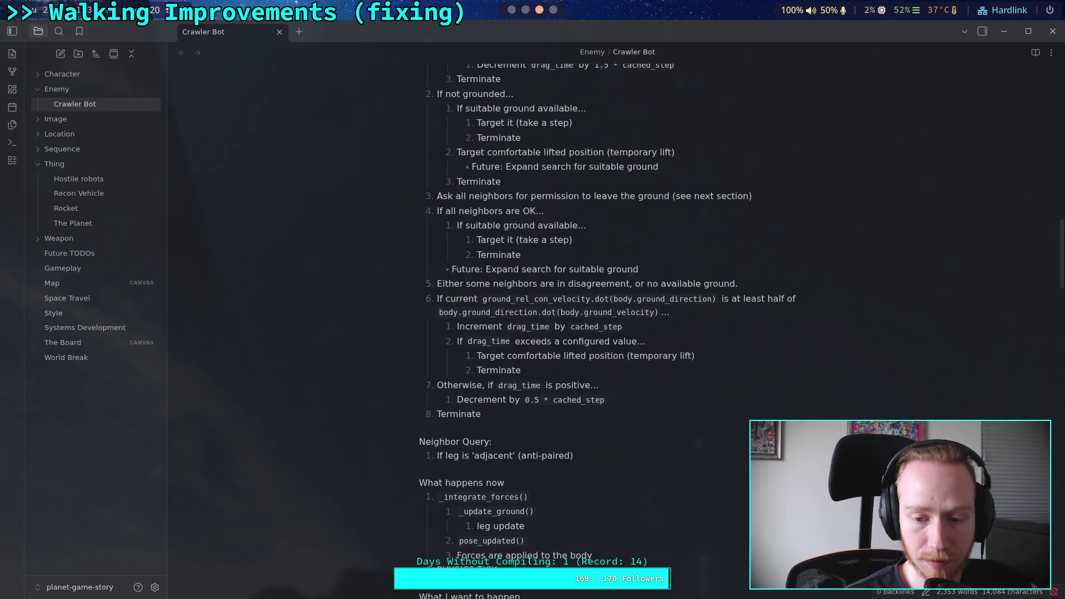
{"action": "type", "text": ":"}
{"action": "key", "text": "BackSpace"}
{"action": "type", "text": "..."}
{"action": "key", "text": "Return"}
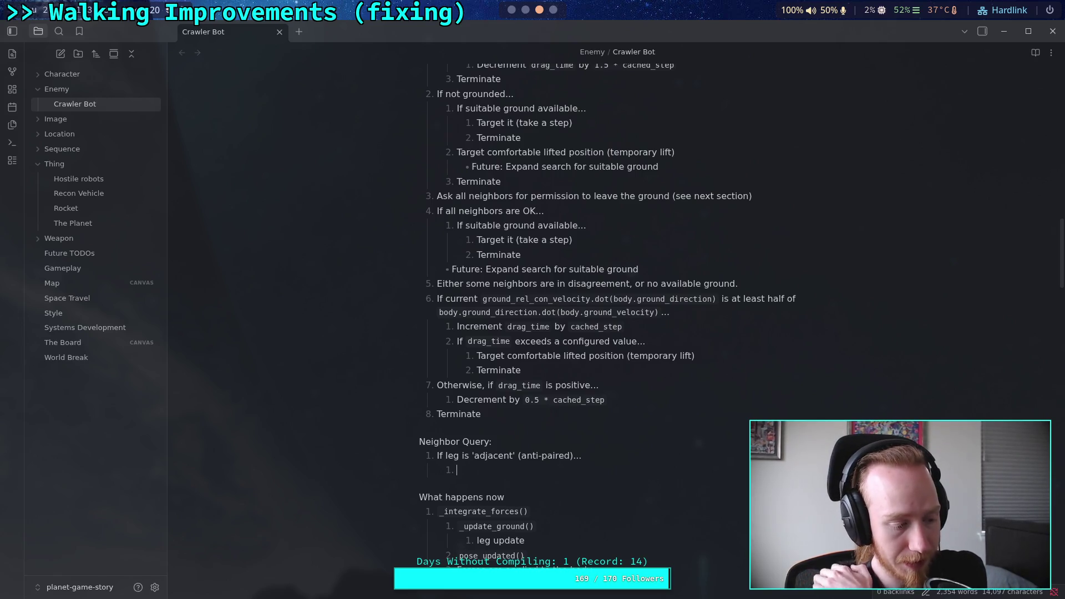
Step: Draft the nested condition's opening, trying and discarding the 'If not complete' and 'If target' wordings
{"action": "type", "text": "If no"}
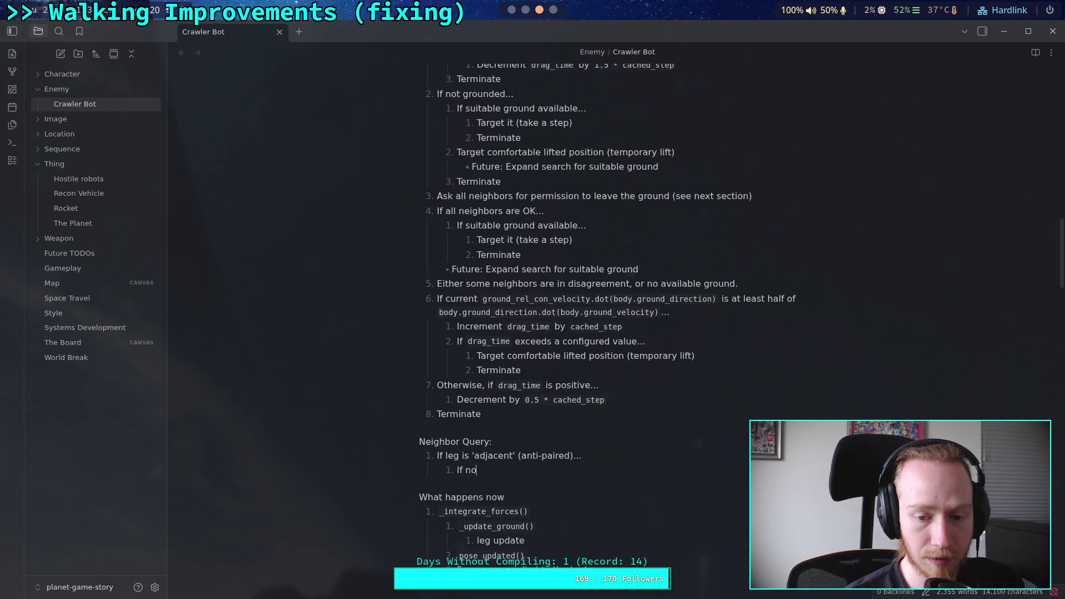
{"action": "type", "text": "t comple"}
{"action": "key", "text": "BackSpace"}
{"action": "key", "text": "ctrl+BackSpace"}
{"action": "key", "text": "ctrl+BackSpace"}
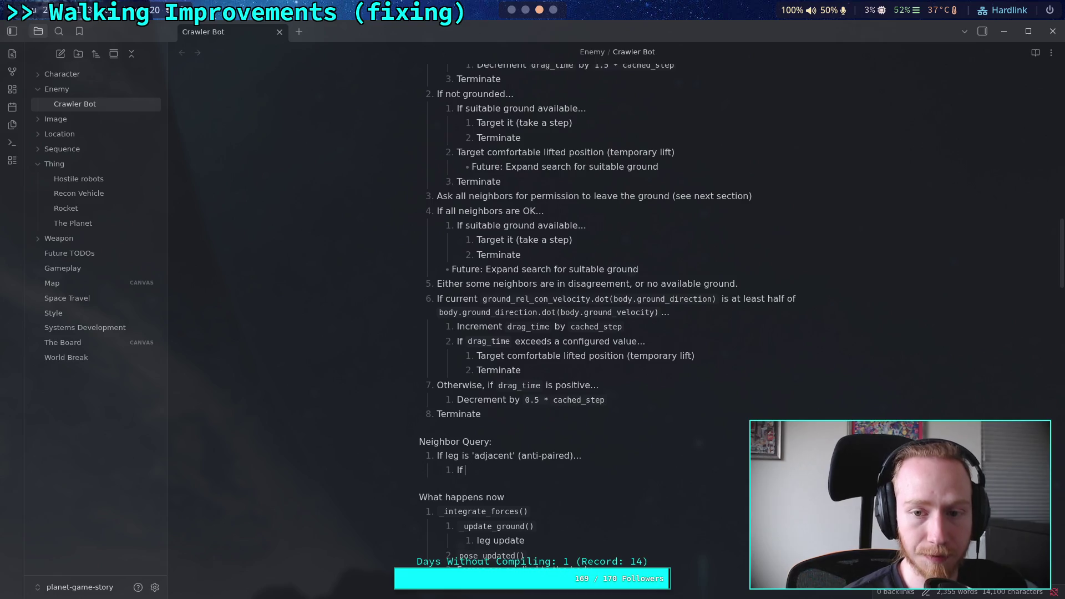
{"action": "type", "text": "target"}
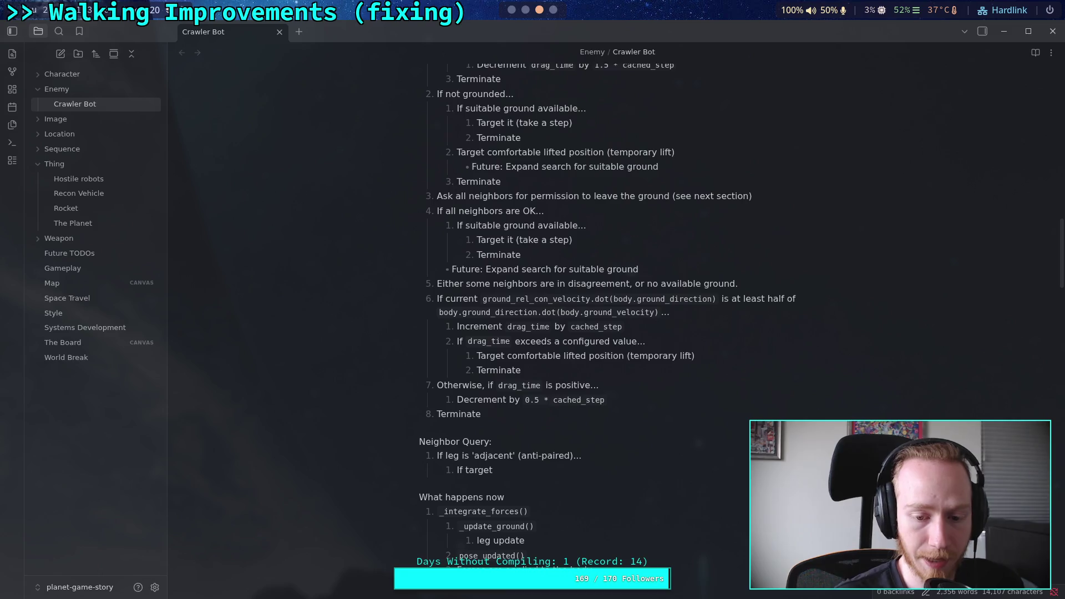
{"action": "left_click", "coordinate": [438, 458]}
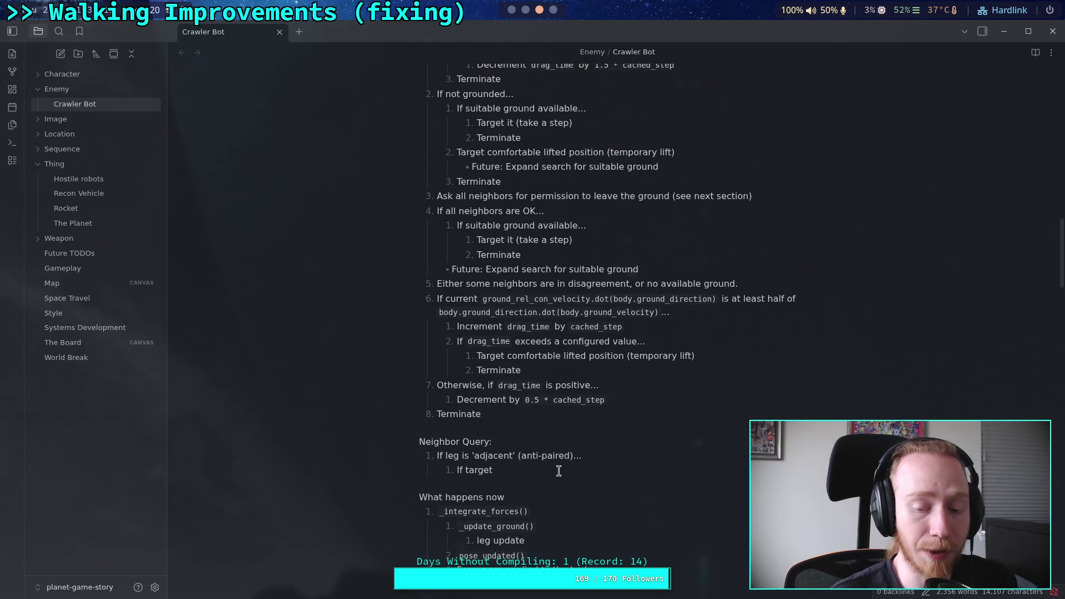
{"action": "type", "text": " is"}
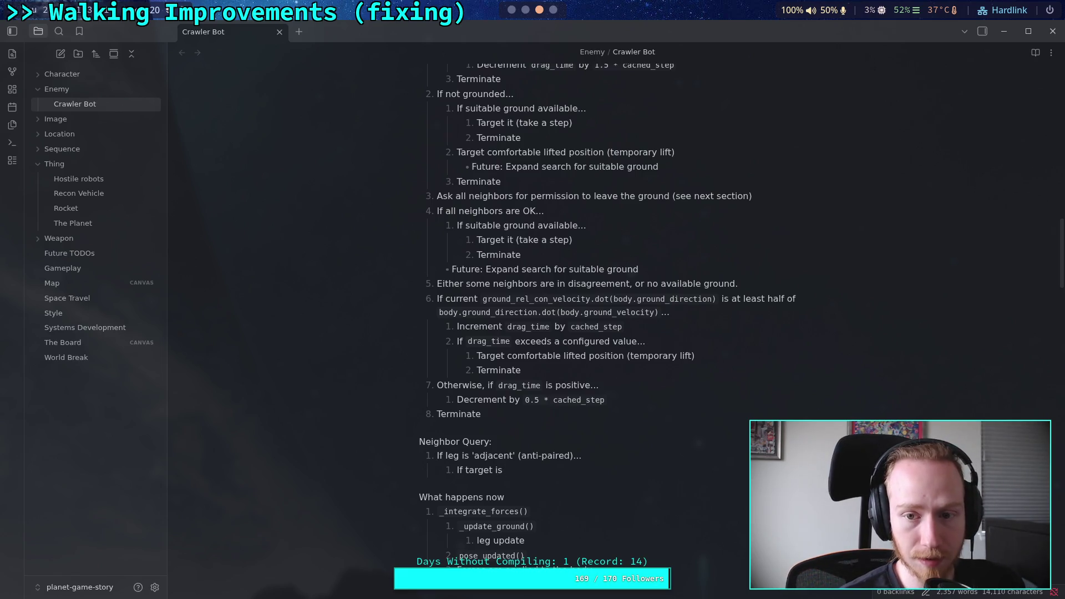
{"action": "key", "text": "BackSpace"}
{"action": "key", "text": "BackSpace"}
{"action": "key", "text": "BackSpace"}
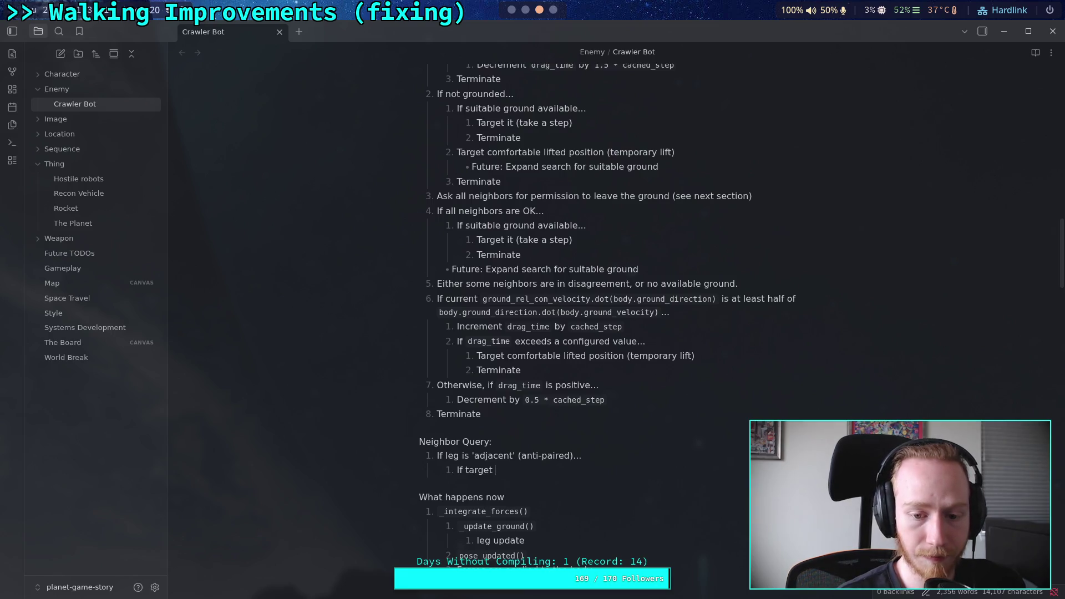
{"action": "key", "text": "BackSpace"}
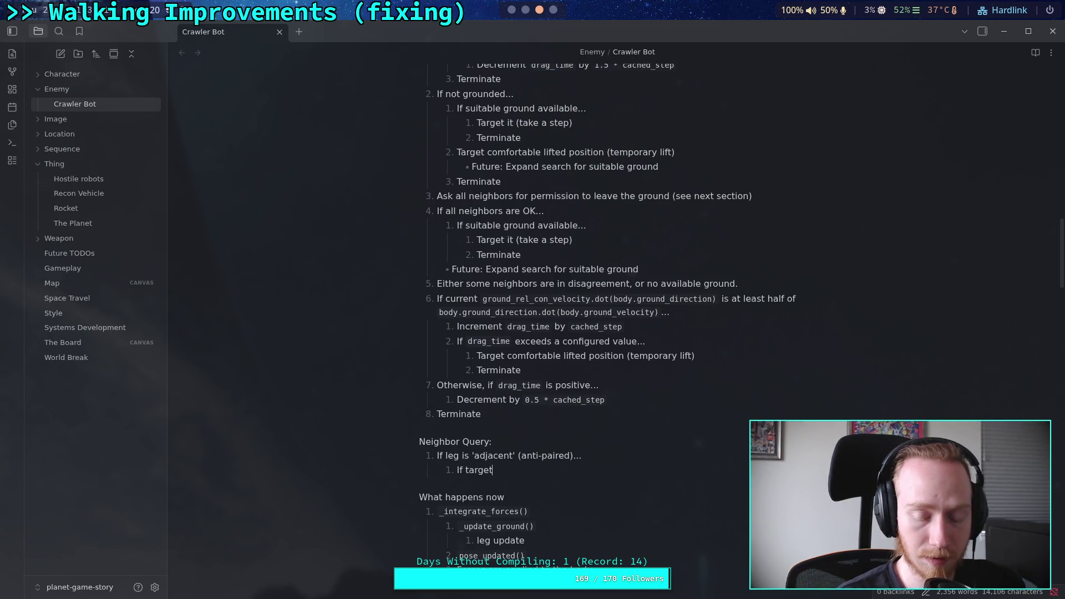
{"action": "type", "text": "ing"}
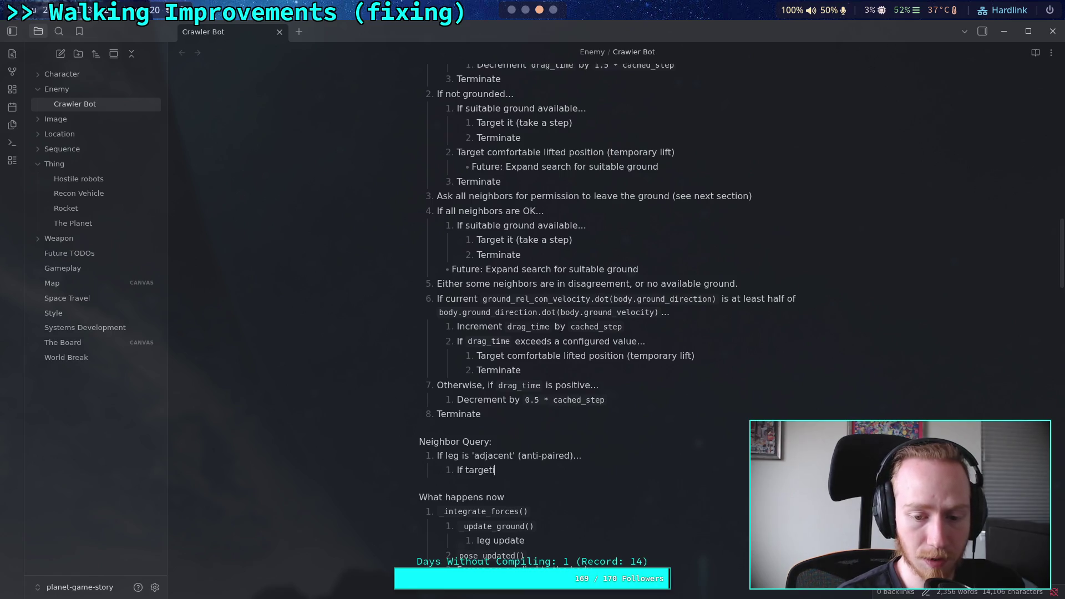
{"action": "key", "text": "BackSpace"}
{"action": "key", "text": "BackSpace"}
{"action": "key", "text": "BackSpace"}
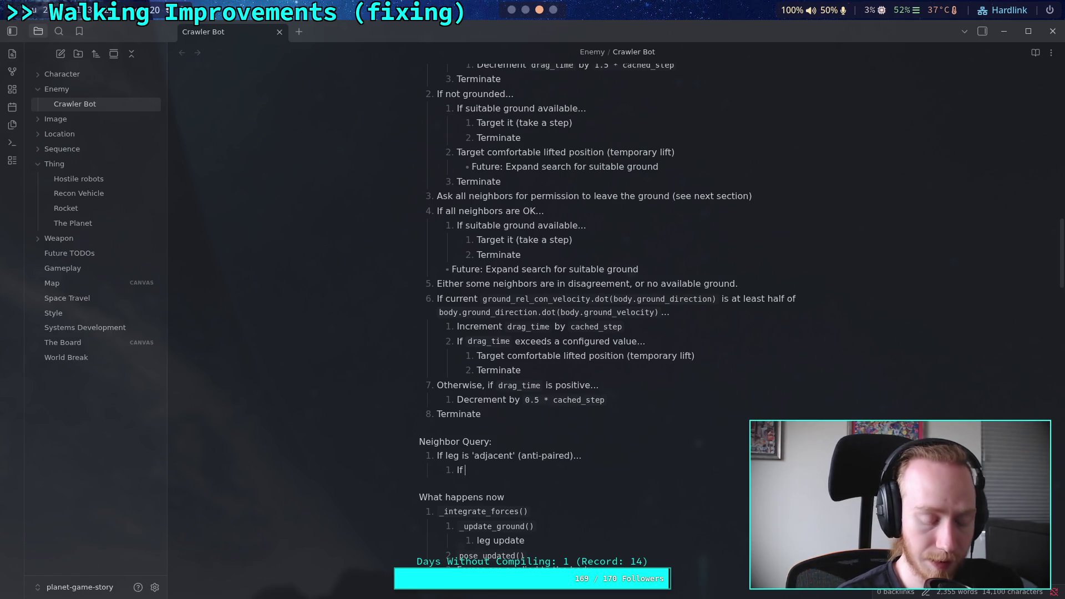
Step: Complete the rule as 'If in a temporary lift, return OK' and add an empty second sub-item
{"action": "type", "text": "in a"}
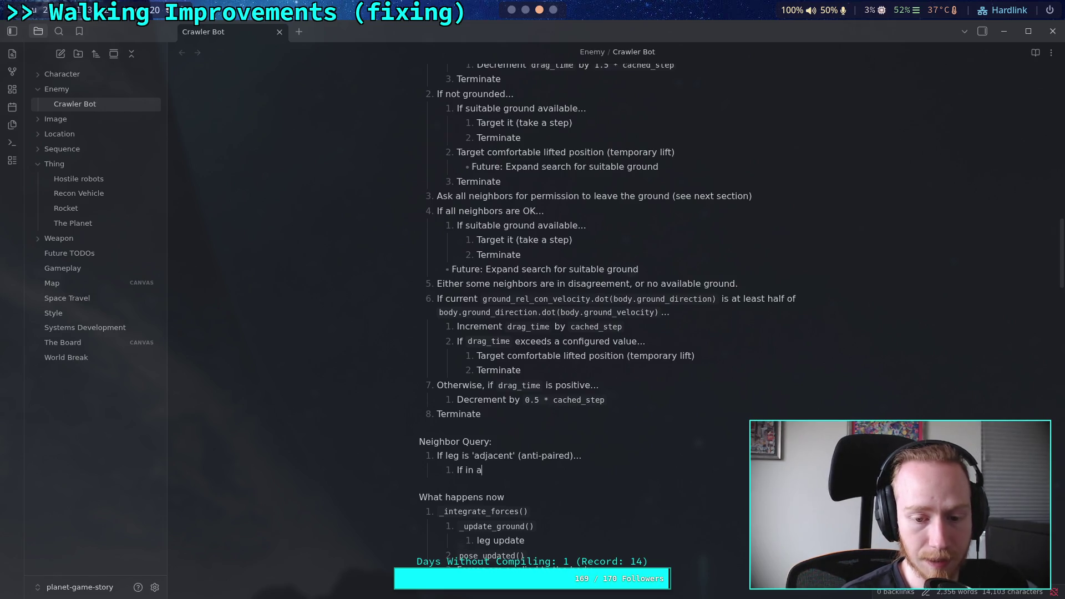
{"action": "type", "text": " temporary"}
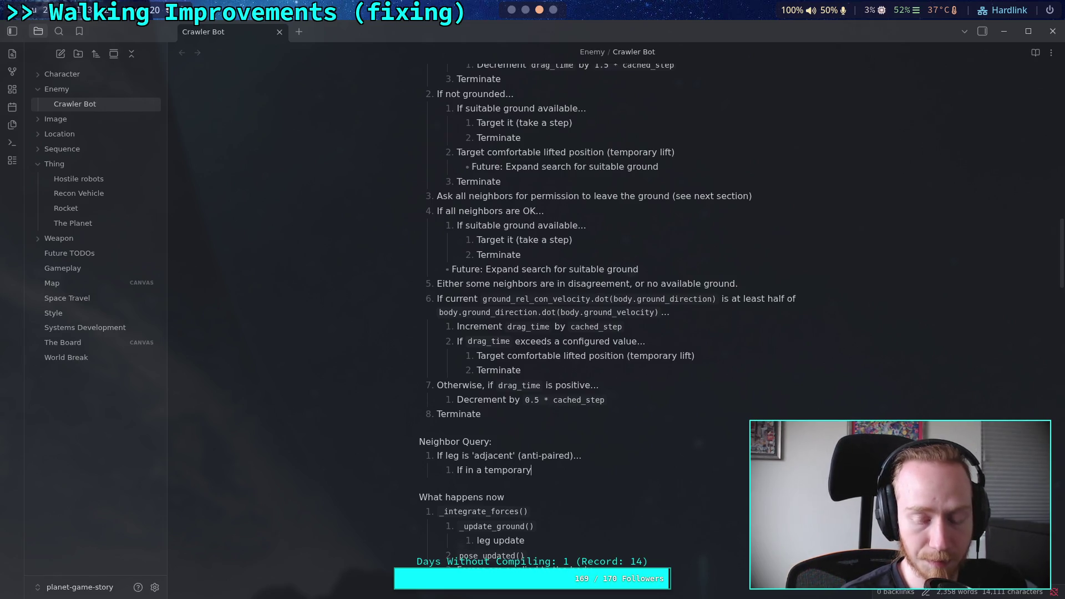
{"action": "type", "text": " lift, retu"}
{"action": "key", "text": "BackSpace"}
{"action": "key", "text": "BackSpace"}
{"action": "key", "text": "BackSpace"}
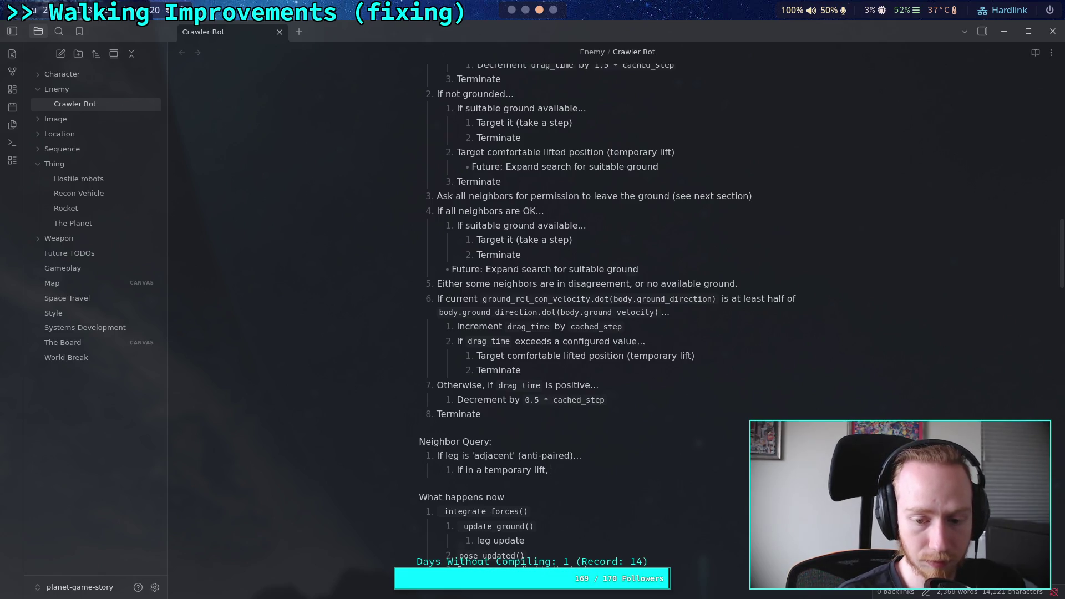
{"action": "type", "text": "r"}
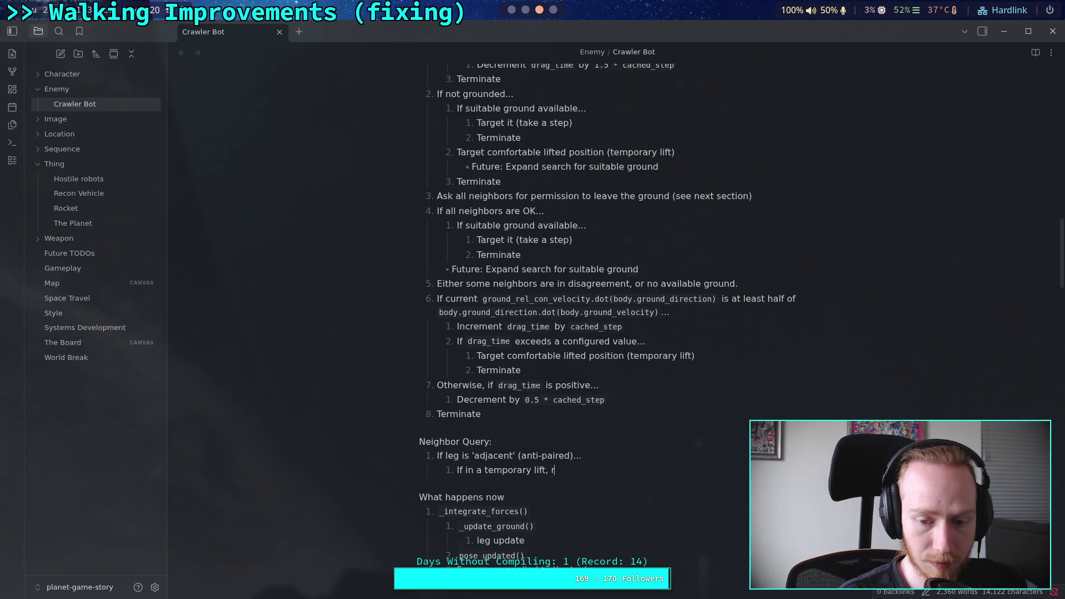
{"action": "type", "text": "eturn "}
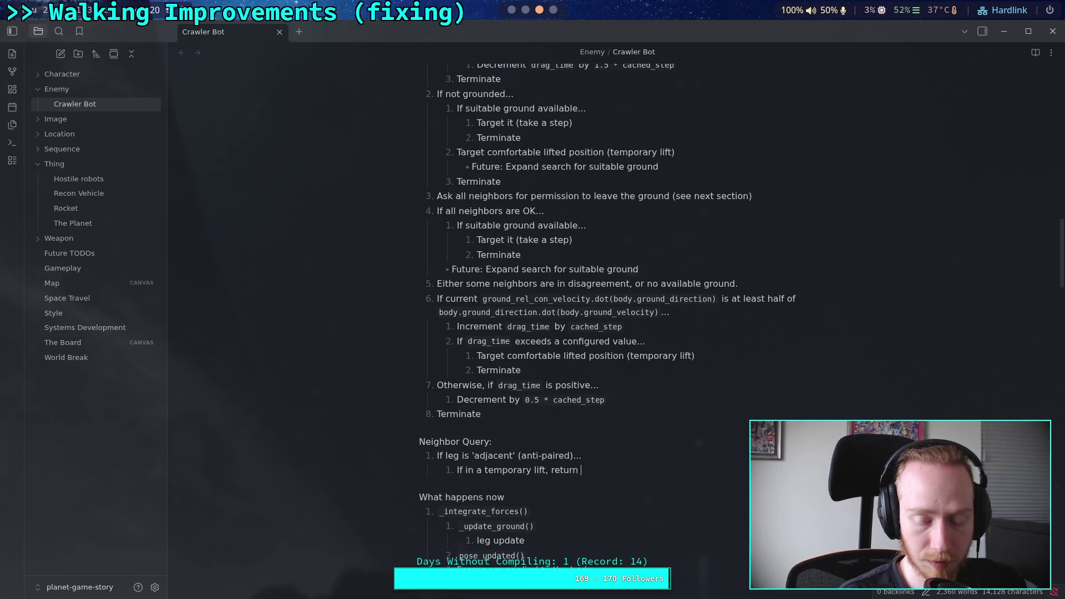
{"action": "type", "text": "OK"}
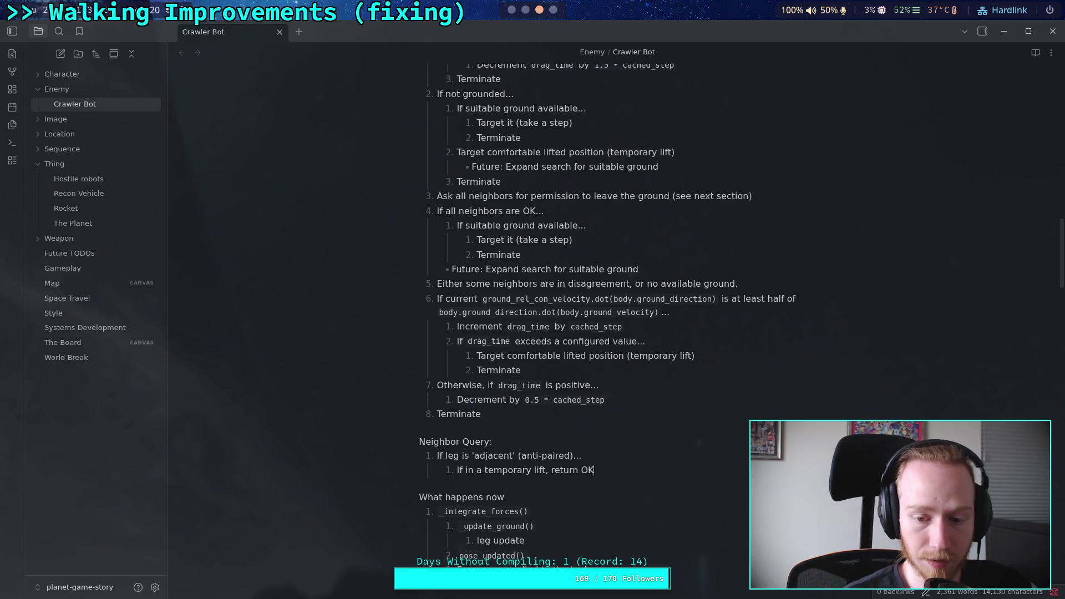
{"action": "key", "text": "Return"}
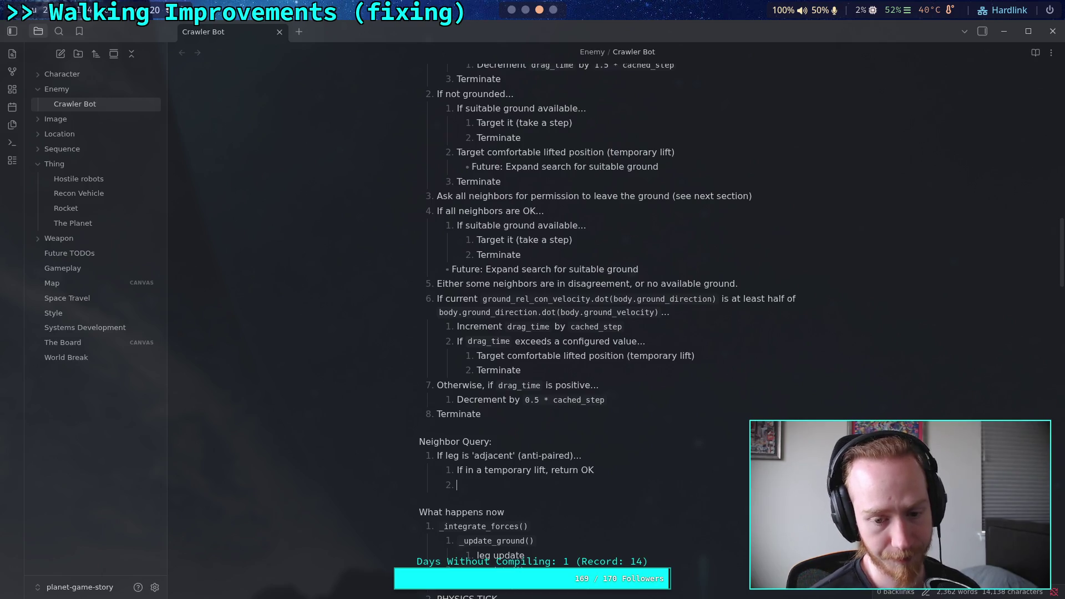
{"action": "scroll", "coordinate": [620, 516], "scroll_direction": "down", "scroll_amount": 2}
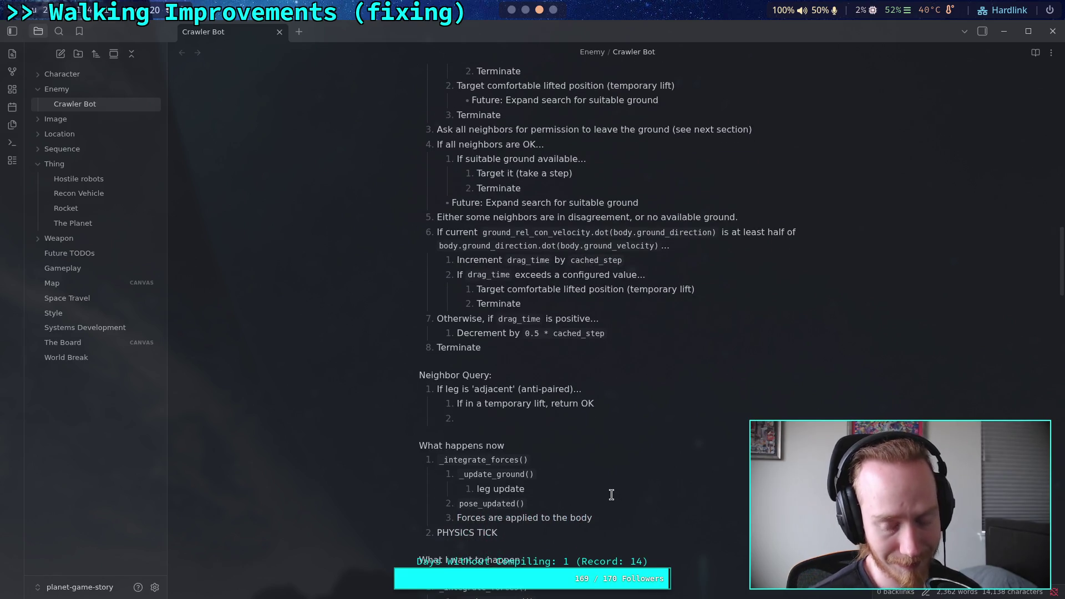